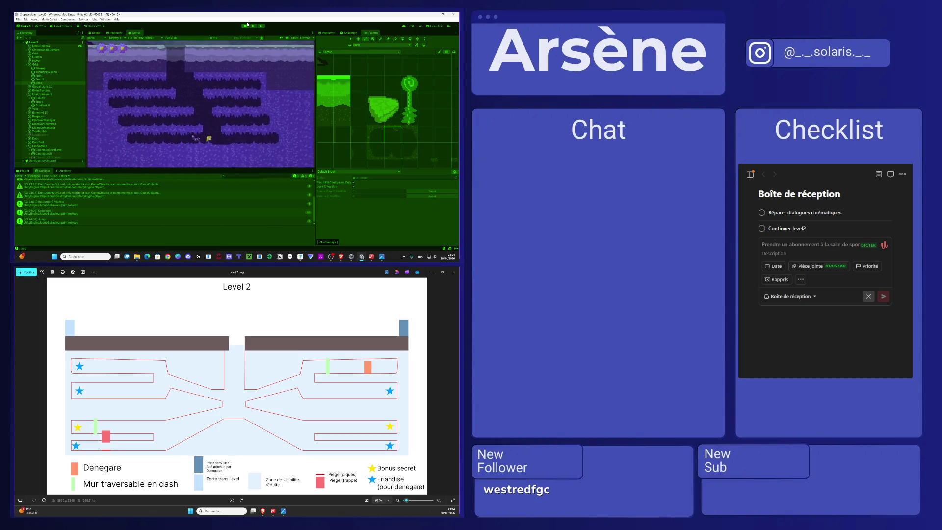
# Step: Walk the player left into the tunnel, double-jump onto the upper ledge, then stop the game
pyautogui.press('Left')
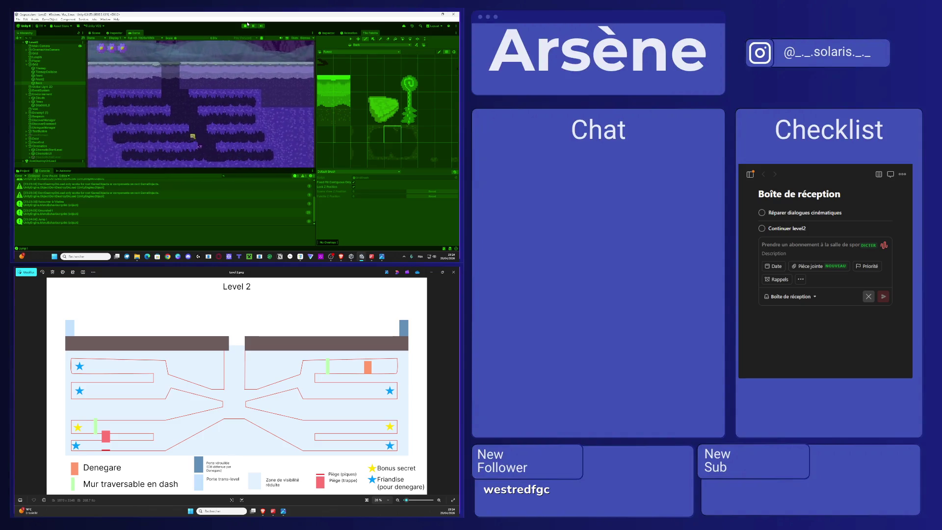
pyautogui.press('space')
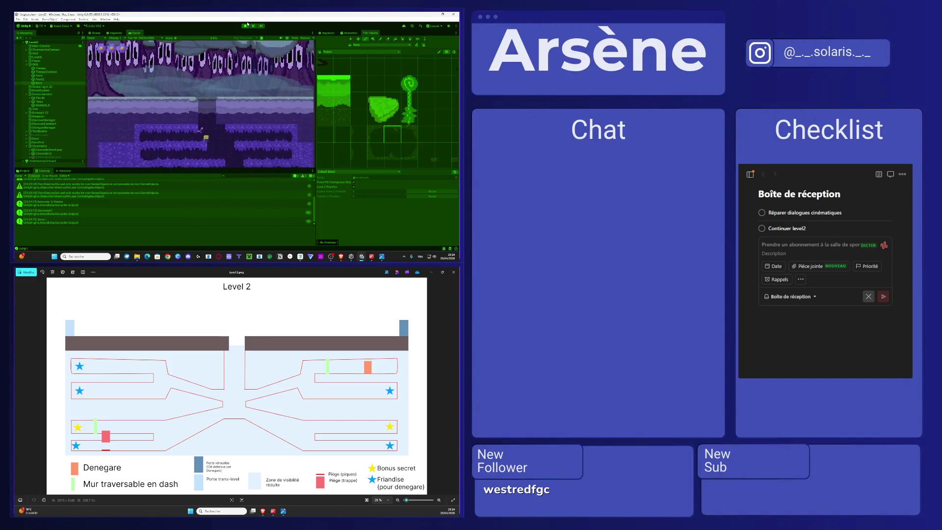
pyautogui.press('space')
pyautogui.press('space')
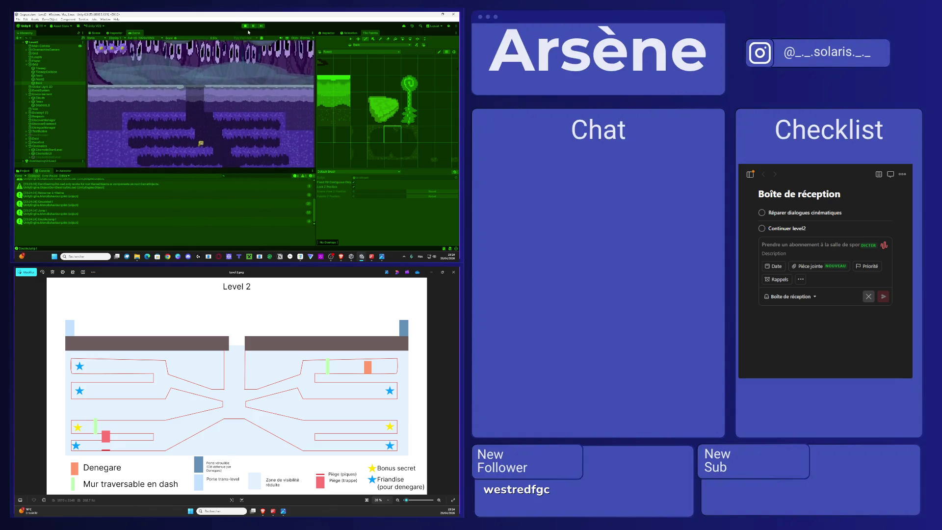
pyautogui.click(245, 28)
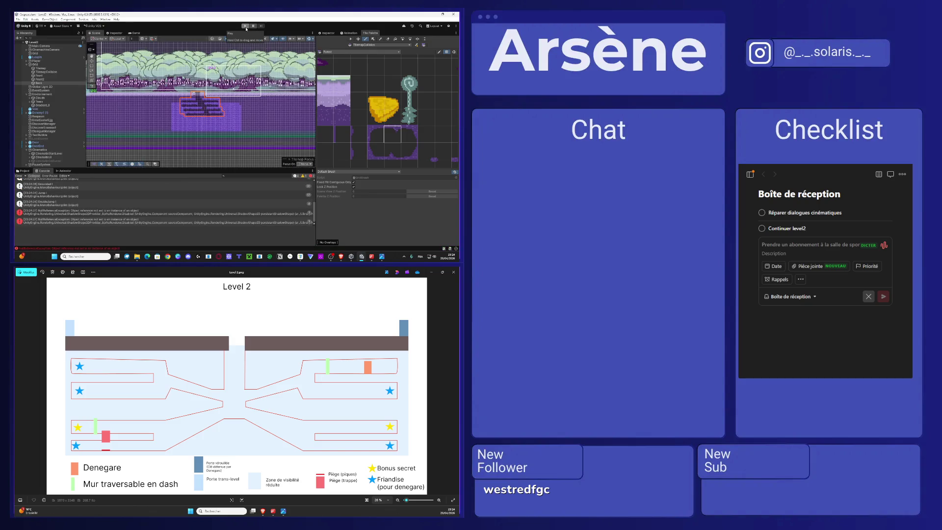
# Step: Erase two tiles from Level2's purple tilemap, then pan across the level to survey the layout
pyautogui.scroll(5, 220, 104)
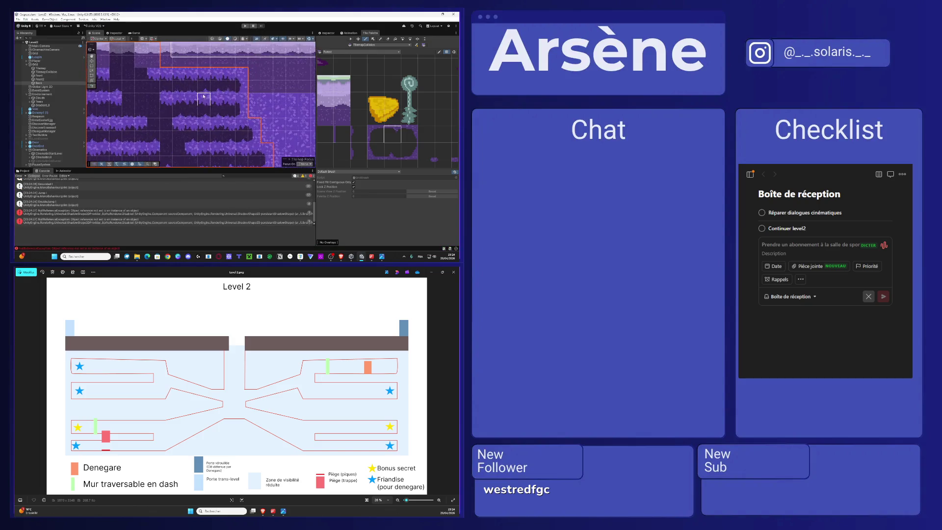
pyautogui.click(388, 38)
pyautogui.click(247, 87)
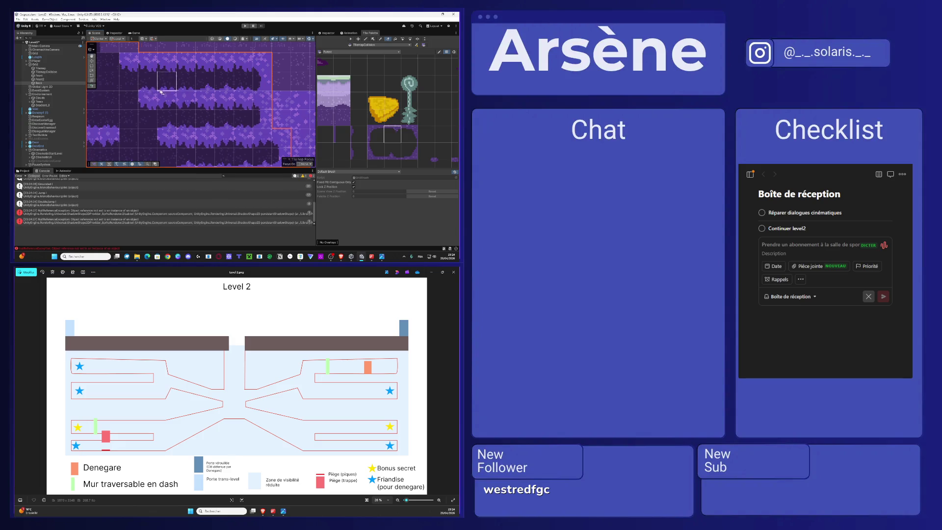
pyautogui.moveTo(162, 80); pyautogui.dragTo(287, 74)
pyautogui.scroll(-2, 201, 73)
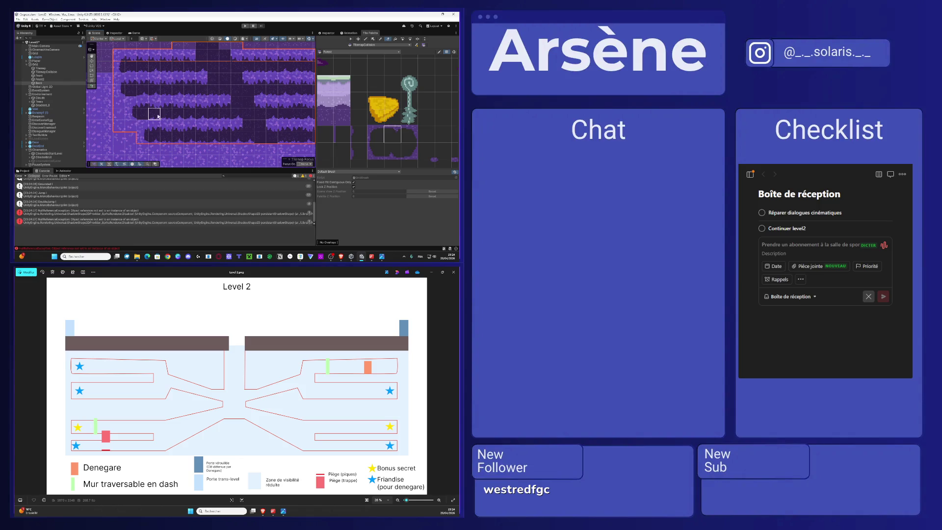
pyautogui.moveTo(211, 125); pyautogui.dragTo(98, 136)
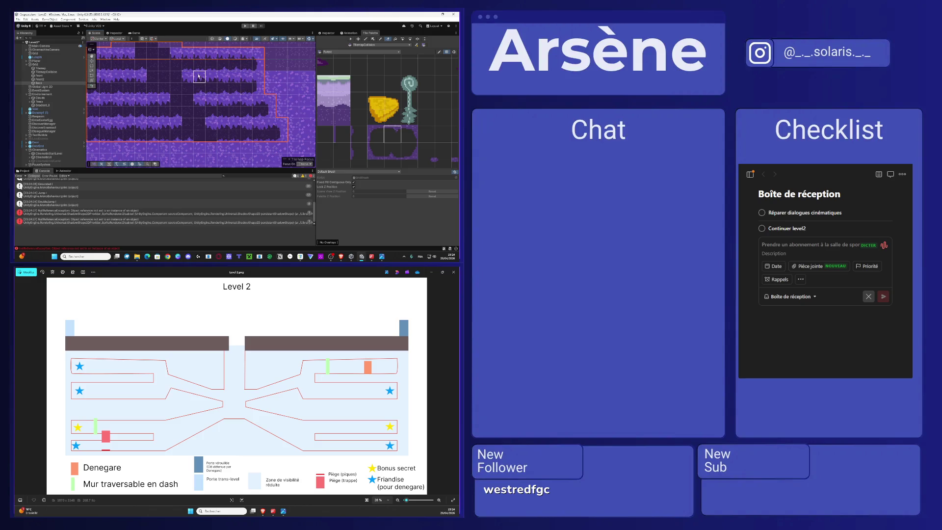
pyautogui.scroll(-3, 196, 74)
pyautogui.scroll(5, 199, 77)
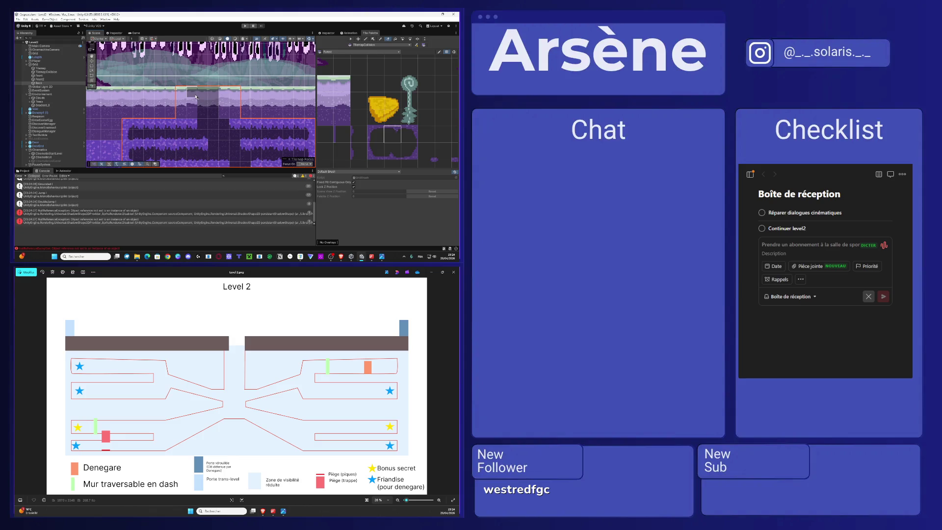
# Step: Select a column of platform tiles in the zoomed Tile Palette and bring up the Active Tilemap list
pyautogui.scroll(-4, 392, 86)
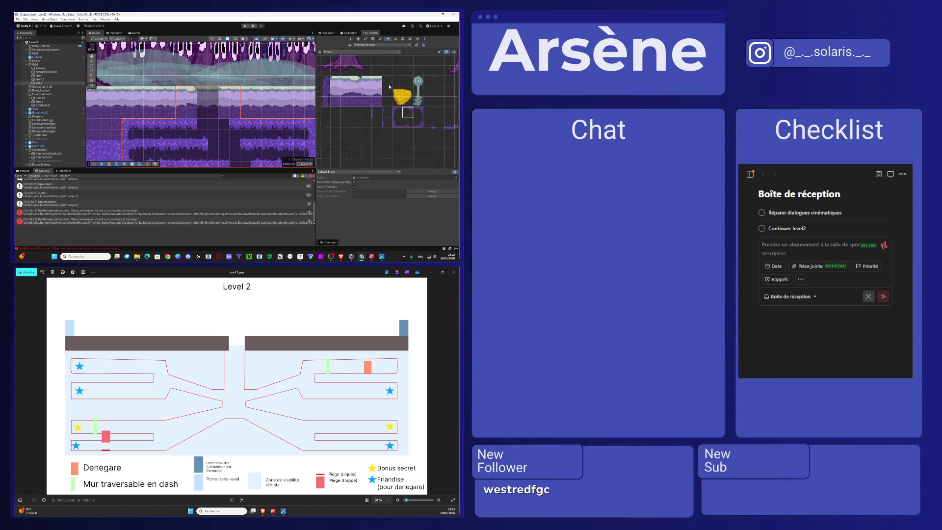
pyautogui.scroll(-5, 392, 86)
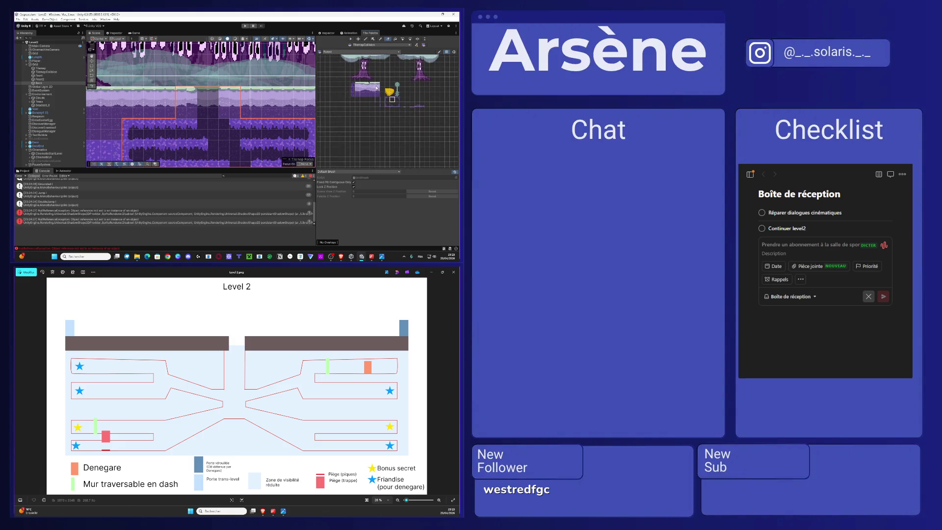
pyautogui.scroll(3, 360, 96)
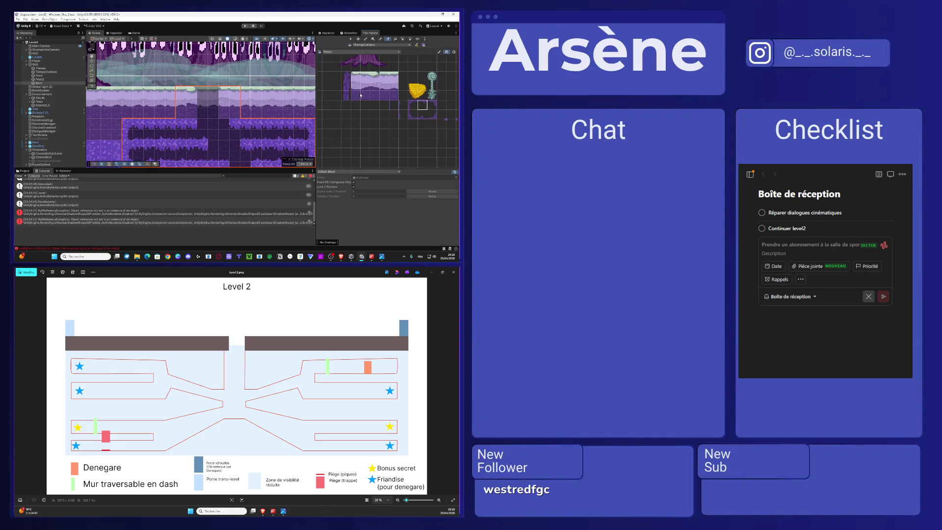
pyautogui.hscroll(2, 360, 95)
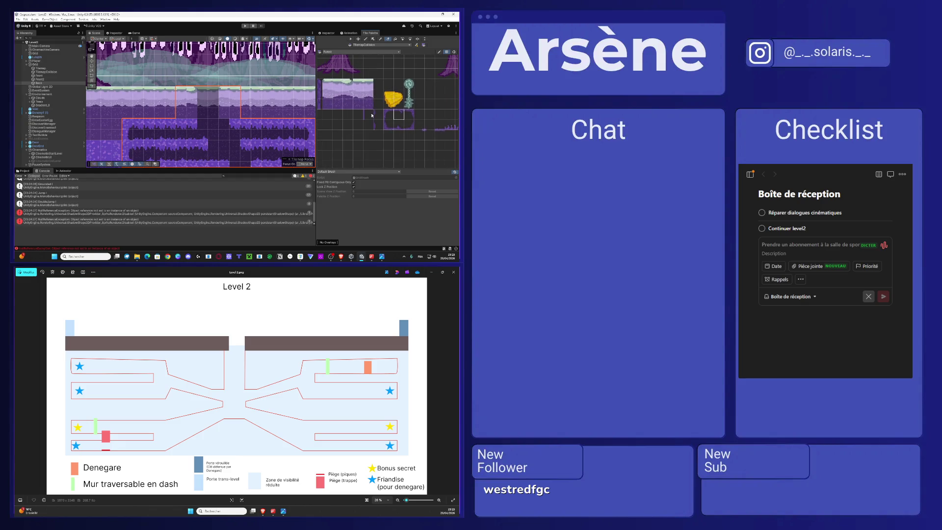
pyautogui.scroll(-5, 396, 102)
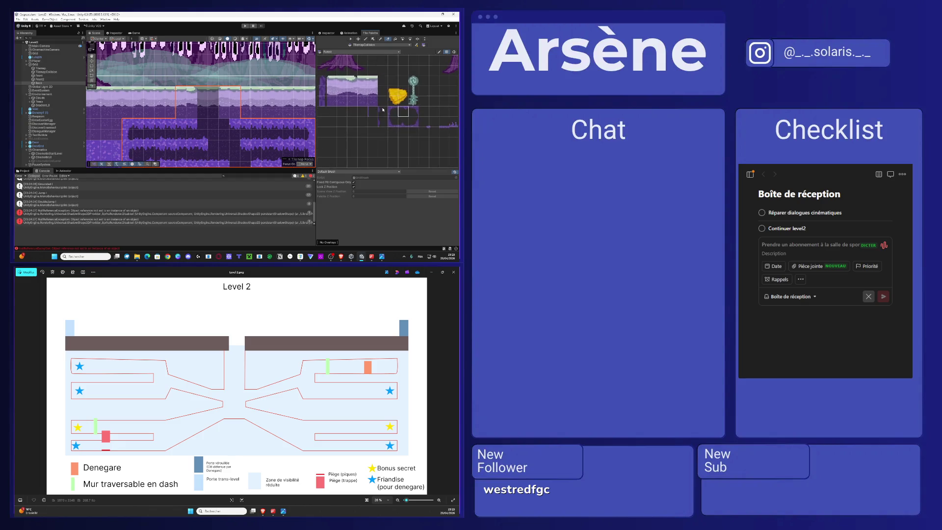
pyautogui.scroll(2, 395, 102)
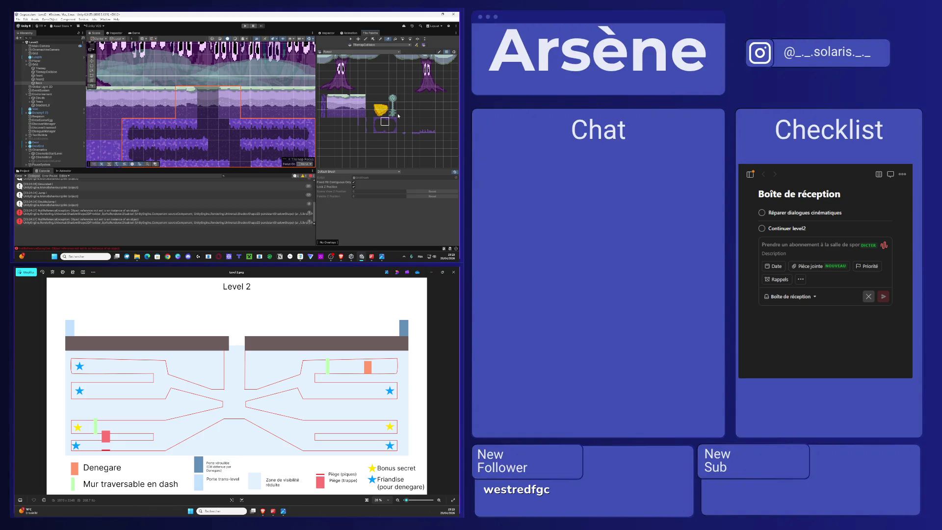
pyautogui.scroll(-2, 415, 105)
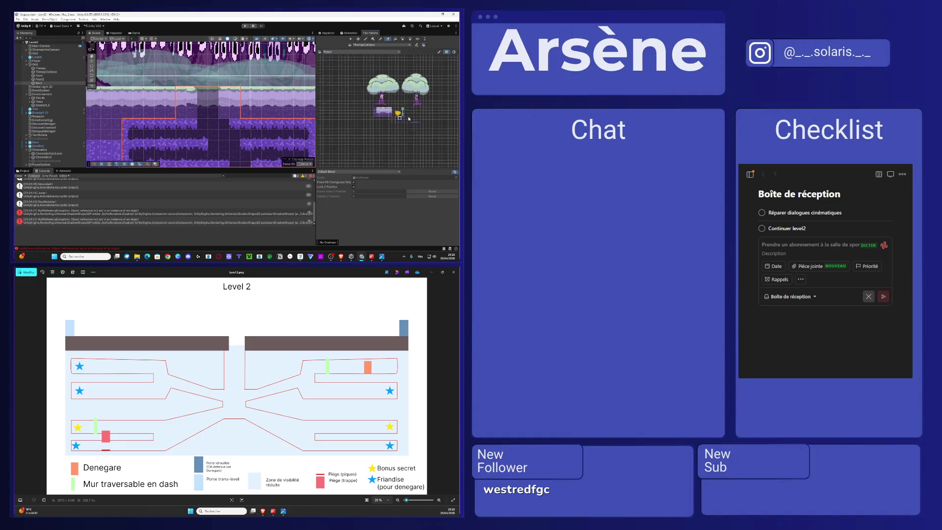
pyautogui.scroll(2, 369, 123)
pyautogui.scroll(3, 373, 121)
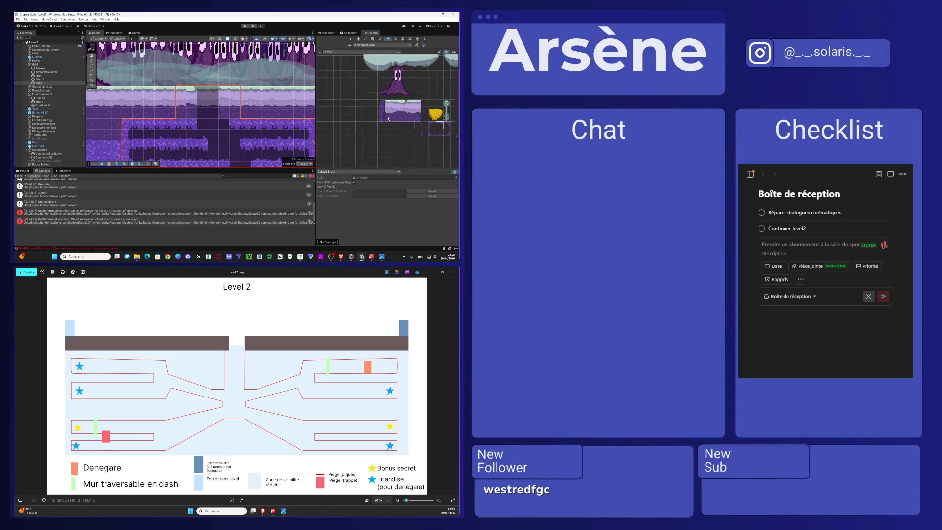
pyautogui.moveTo(382, 116); pyautogui.dragTo(382, 83)
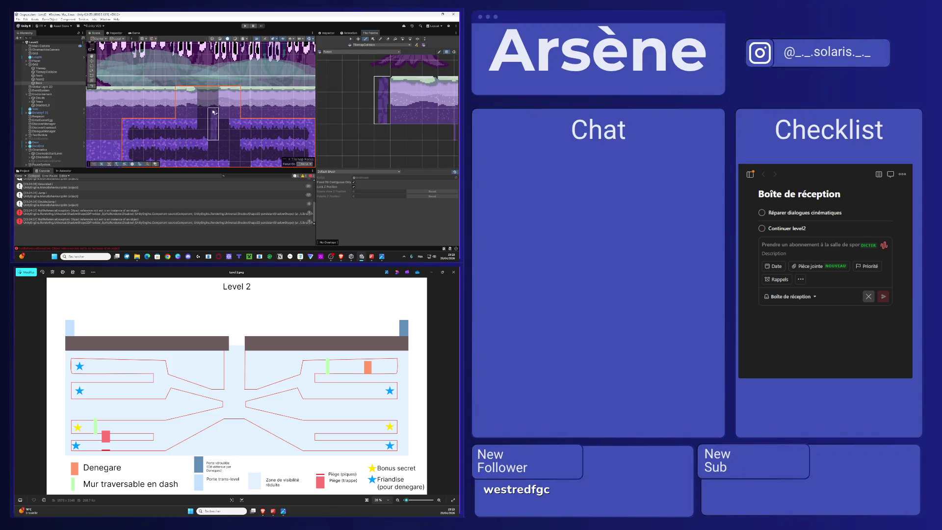
pyautogui.moveTo(147, 120); pyautogui.dragTo(181, 96)
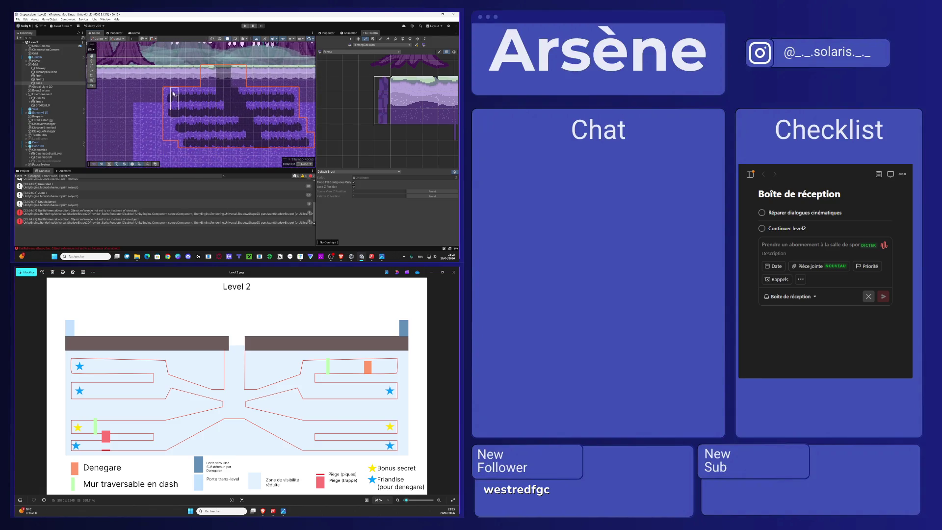
pyautogui.click(388, 45)
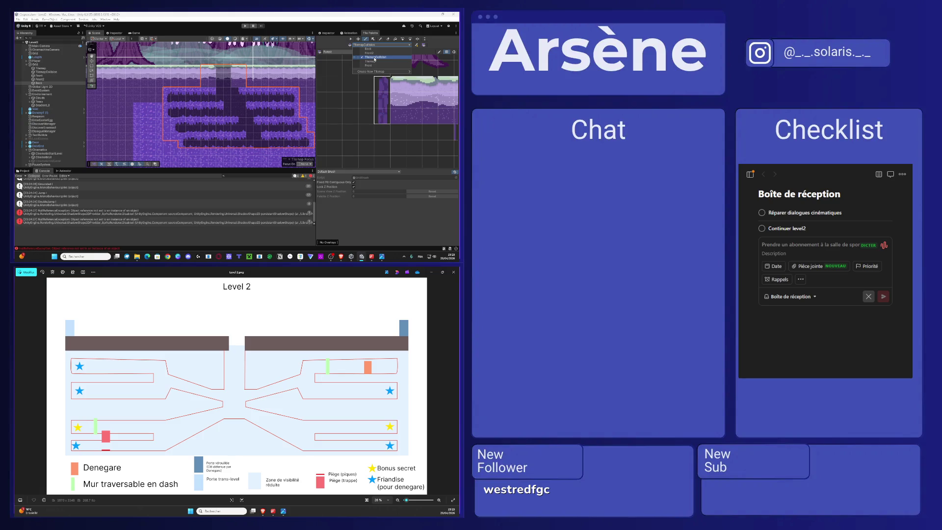
# Step: Make TilemapCollision the active tilemap, review the Back tilemap's Inspector settings, then return to the Tile Palette
pyautogui.click(375, 57)
pyautogui.moveTo(191, 126); pyautogui.dragTo(185, 105)
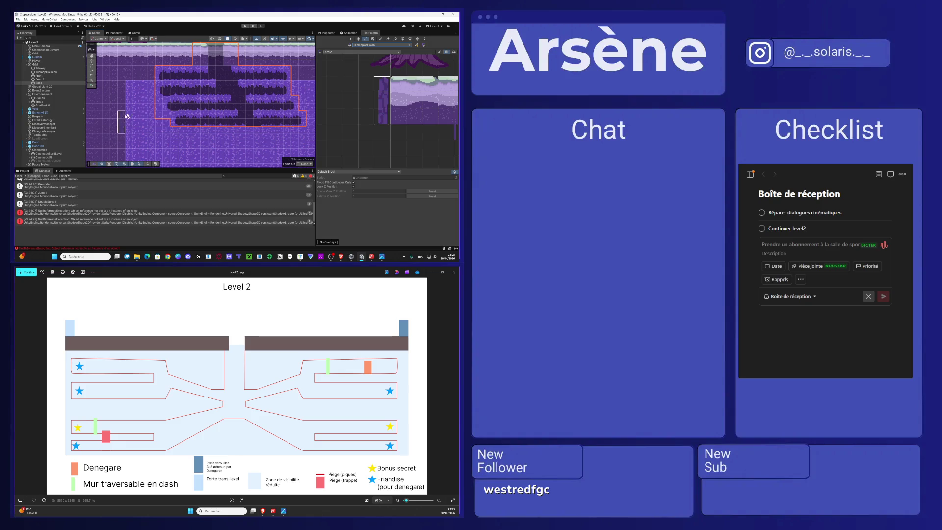
pyautogui.click(328, 33)
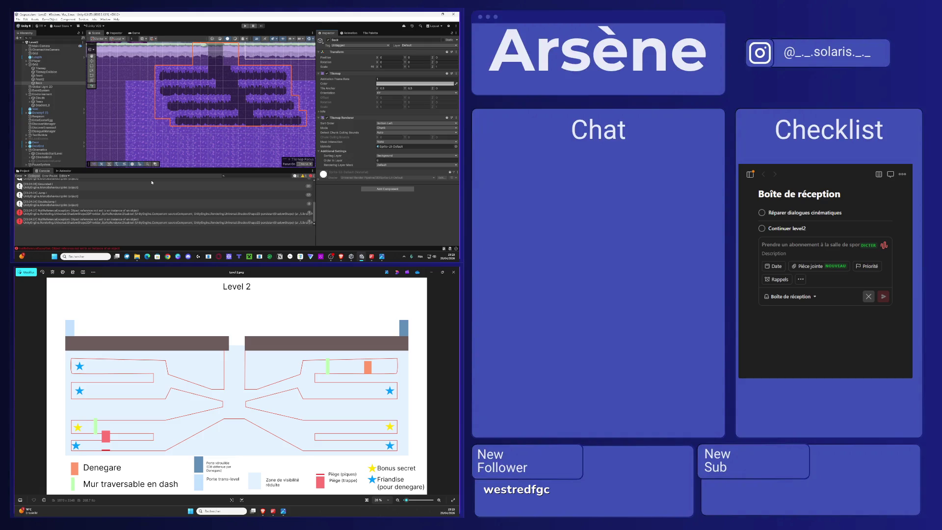
pyautogui.scroll(5, 221, 105)
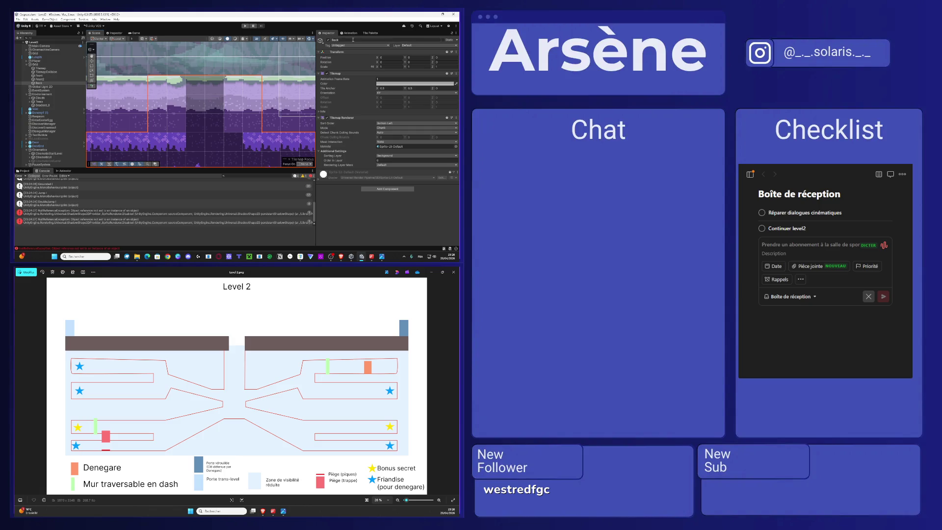
pyautogui.click(371, 33)
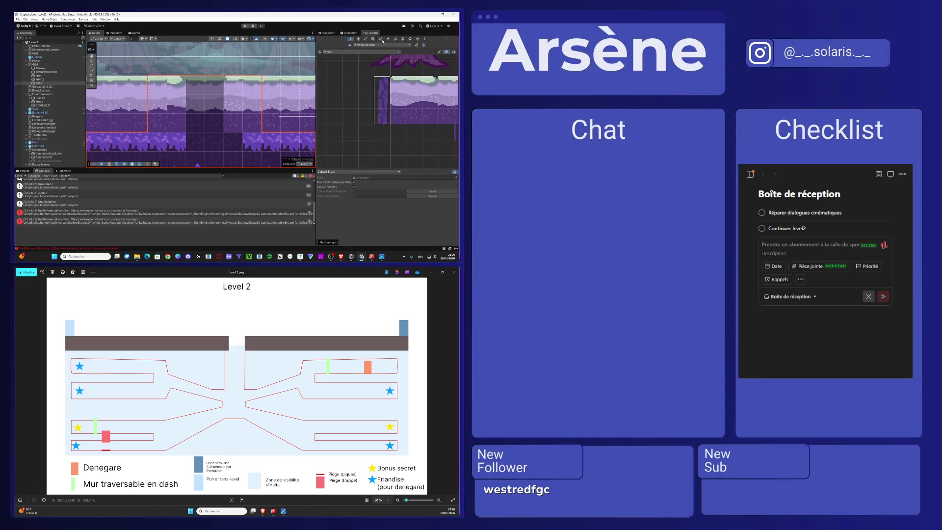
# Step: Switch to the Brush and paint the empty palette cell into three spots in the level
pyautogui.click(381, 44)
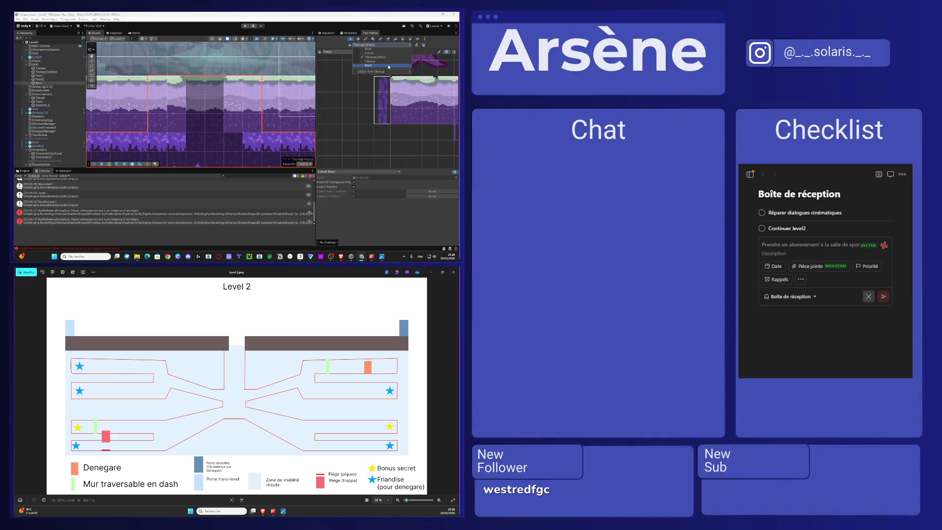
pyautogui.moveTo(373, 71)
pyautogui.click(387, 39)
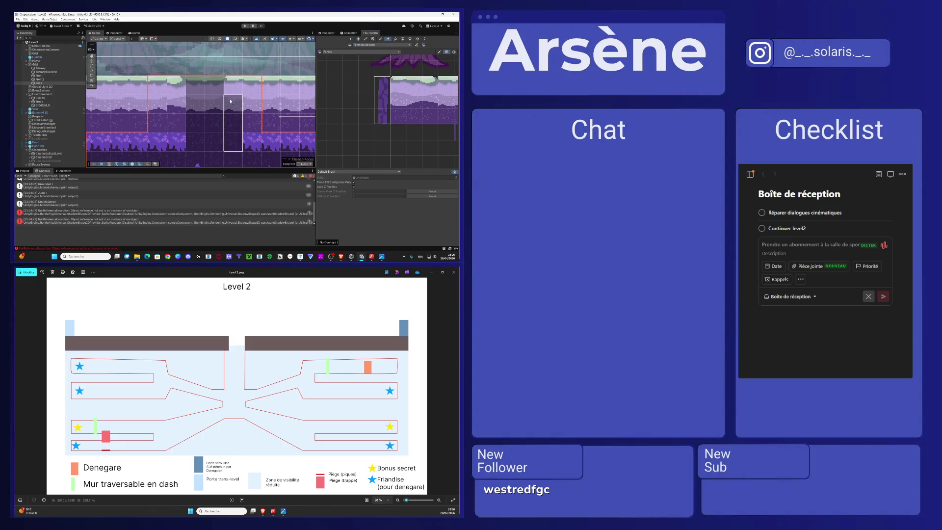
pyautogui.click(350, 84)
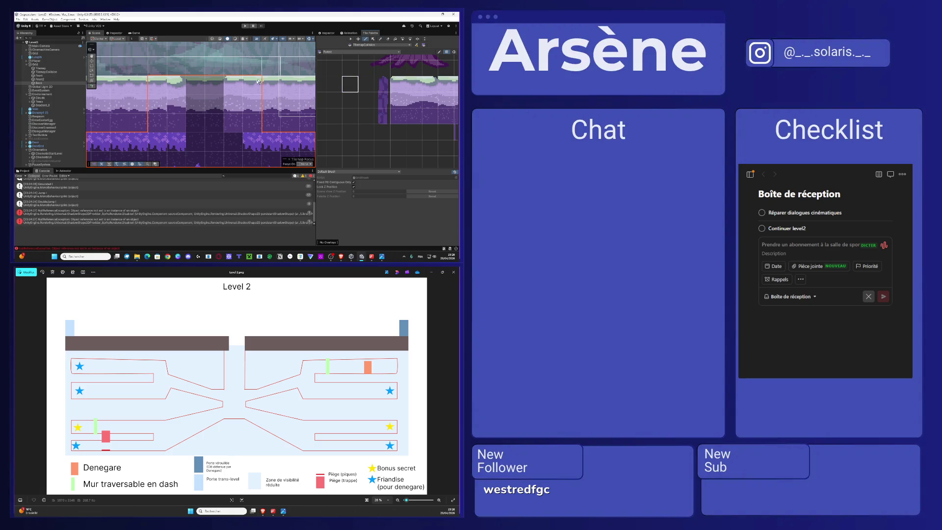
pyautogui.click(233, 105)
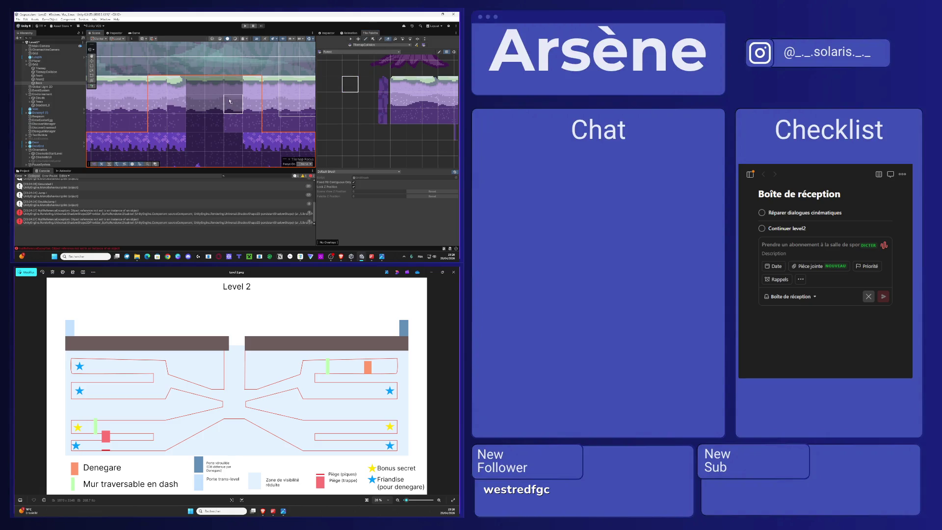
pyautogui.click(159, 105)
pyautogui.click(177, 95)
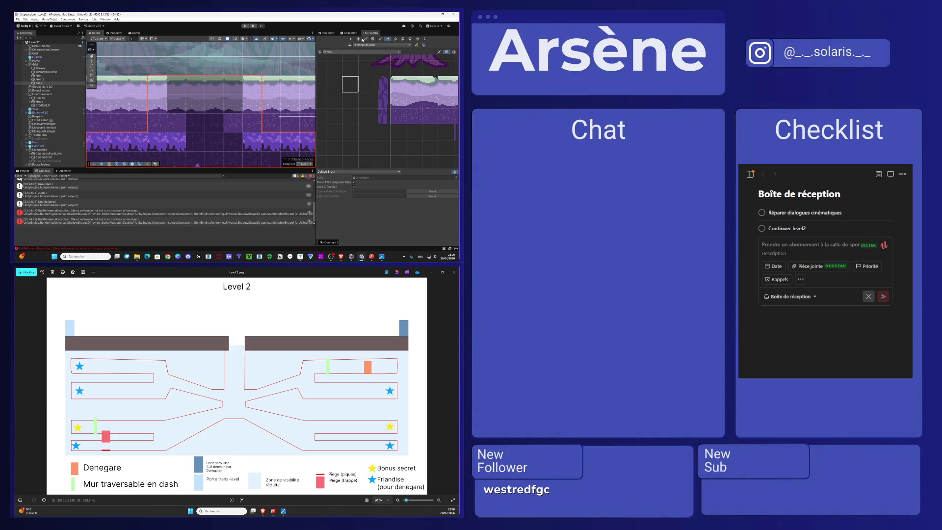
# Step: Paint a light platform tile into the level, select a block of palette tiles, and bring up the browser
pyautogui.click(430, 84)
pyautogui.click(167, 95)
pyautogui.moveTo(433, 88); pyautogui.dragTo(395, 95)
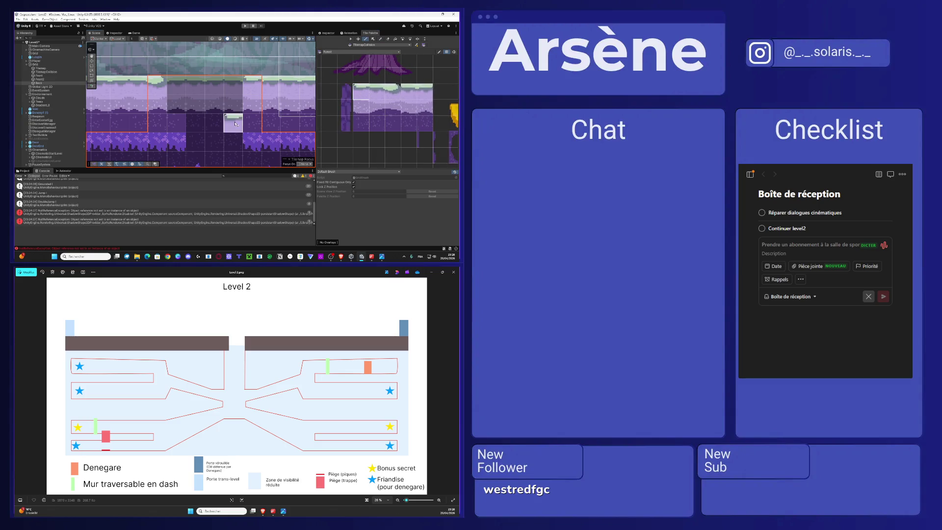
pyautogui.press('f')
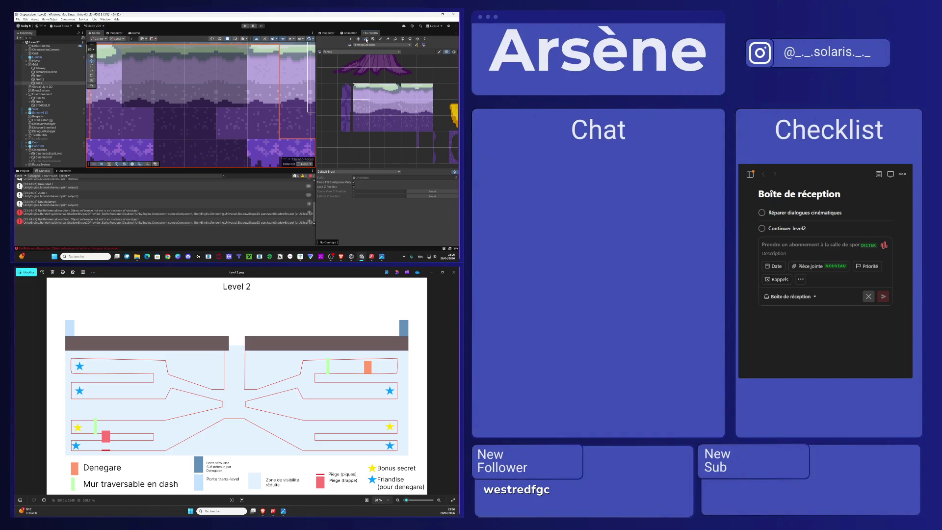
pyautogui.click(350, 38)
pyautogui.click(426, 76)
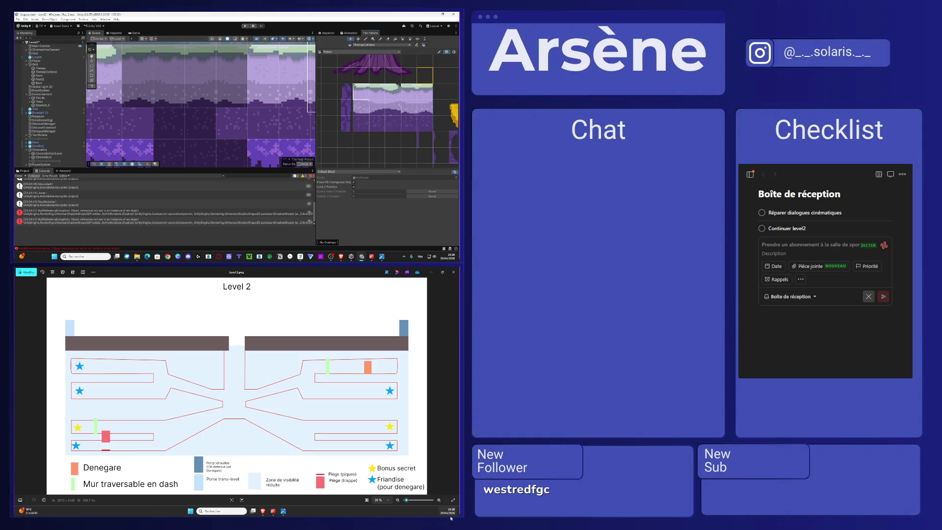
pyautogui.click(265, 510)
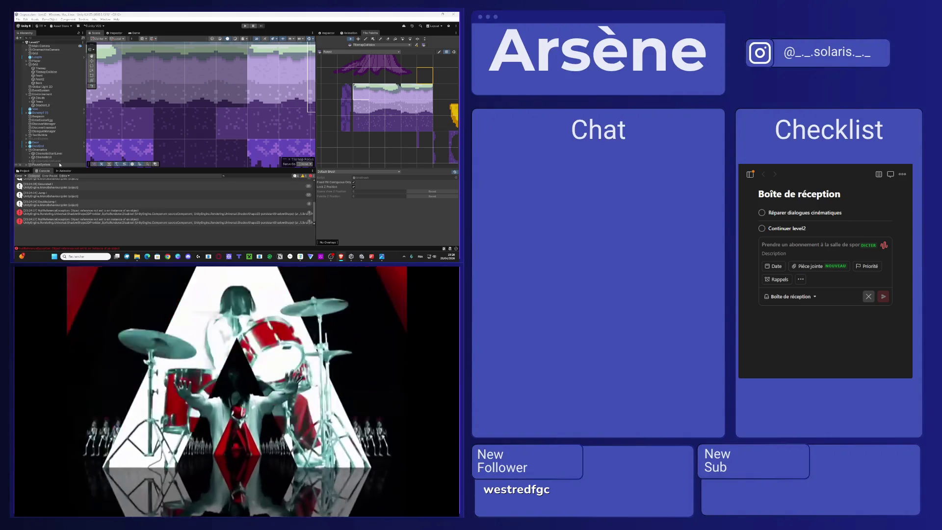
# Step: Lower the music volume to 62, exit full screen, and return to the Level 2 layout image
pyautogui.press('XF86AudioLowerVolume')
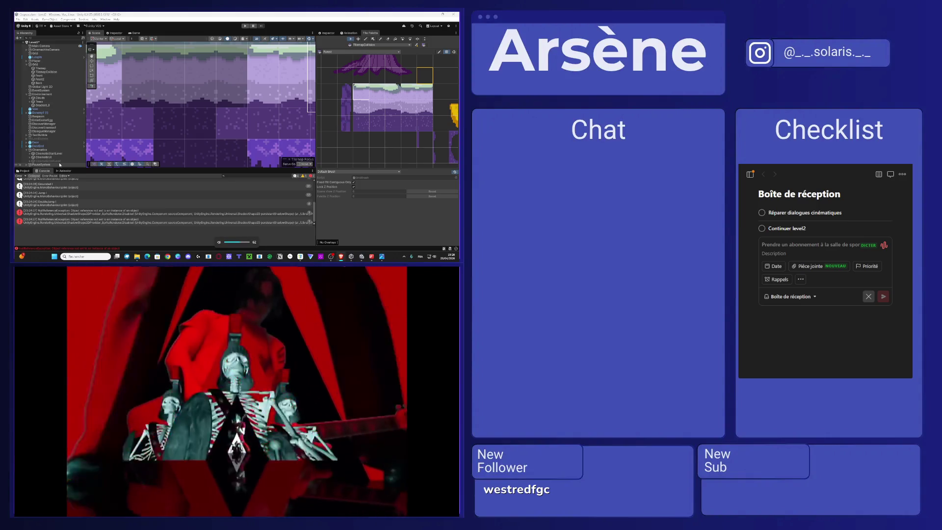
pyautogui.doubleClick(360, 365)
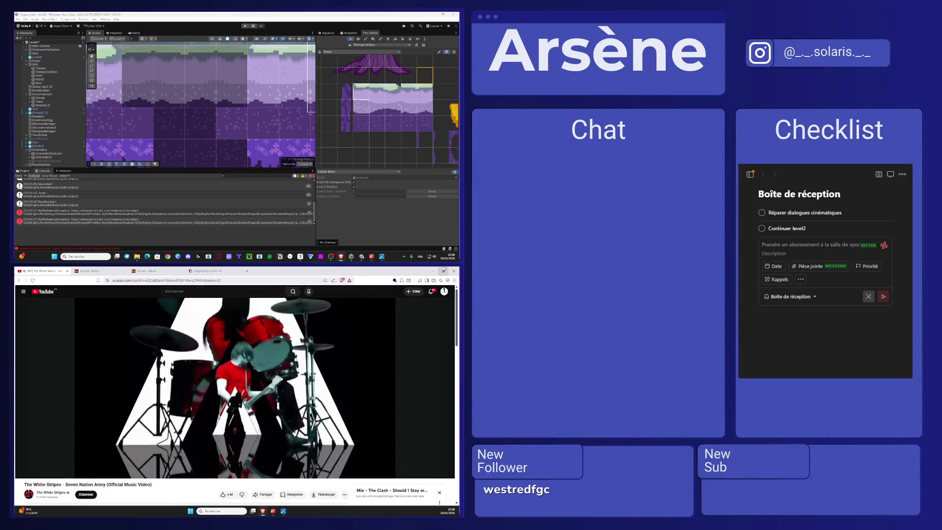
pyautogui.hotkey('alt', 'Tab')
pyautogui.scroll(-5, 255, 117)
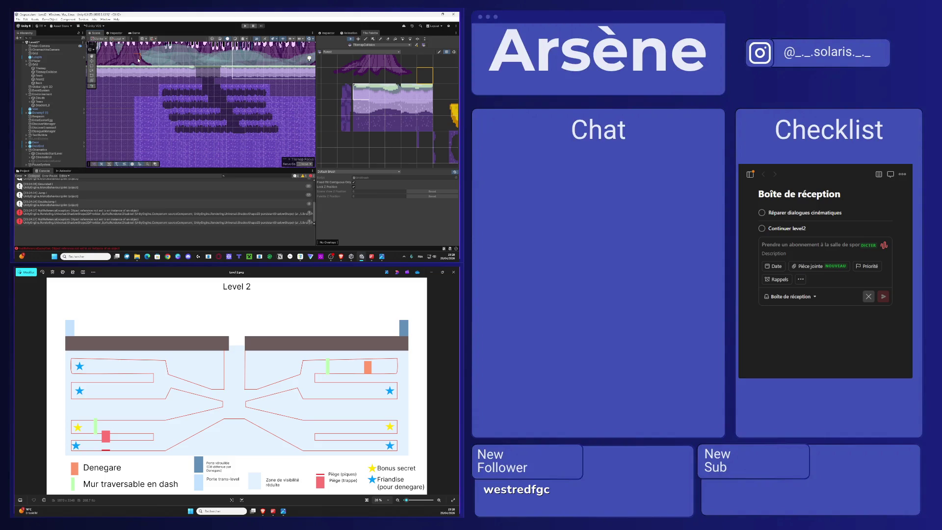
# Step: Select a four-cell strip of purple wall tiles from the scene
pyautogui.scroll(-3, 294, 142)
pyautogui.scroll(-3, 363, 116)
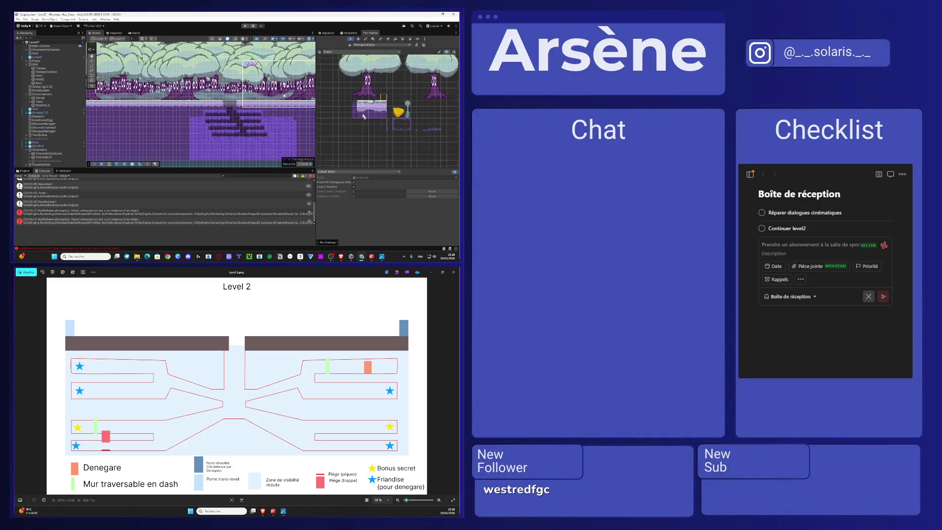
pyautogui.scroll(2, 307, 121)
pyautogui.scroll(3, 197, 94)
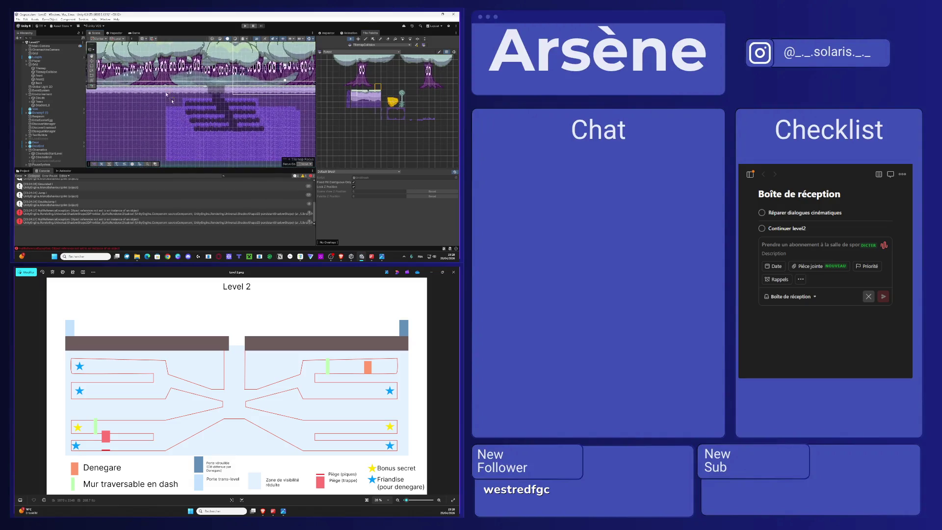
pyautogui.scroll(5, 388, 113)
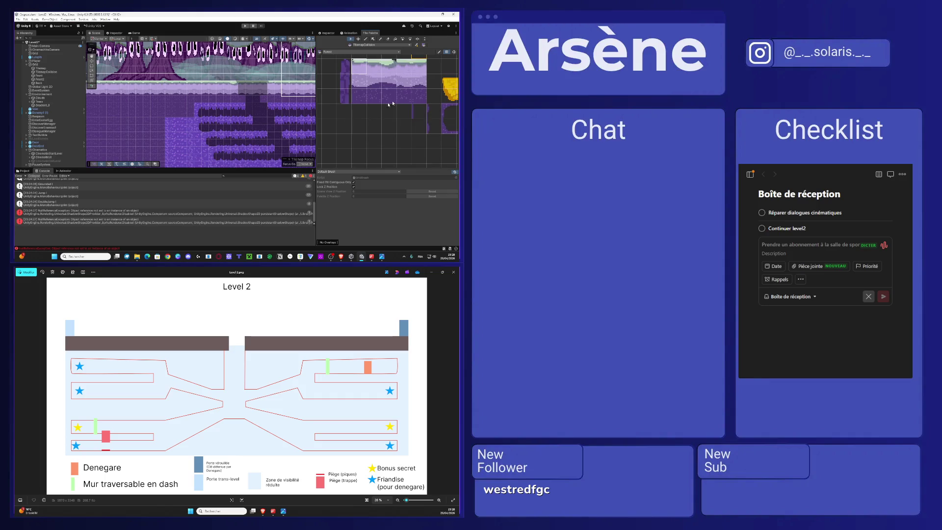
pyautogui.scroll(2, 181, 124)
pyautogui.moveTo(181, 123); pyautogui.dragTo(152, 124)
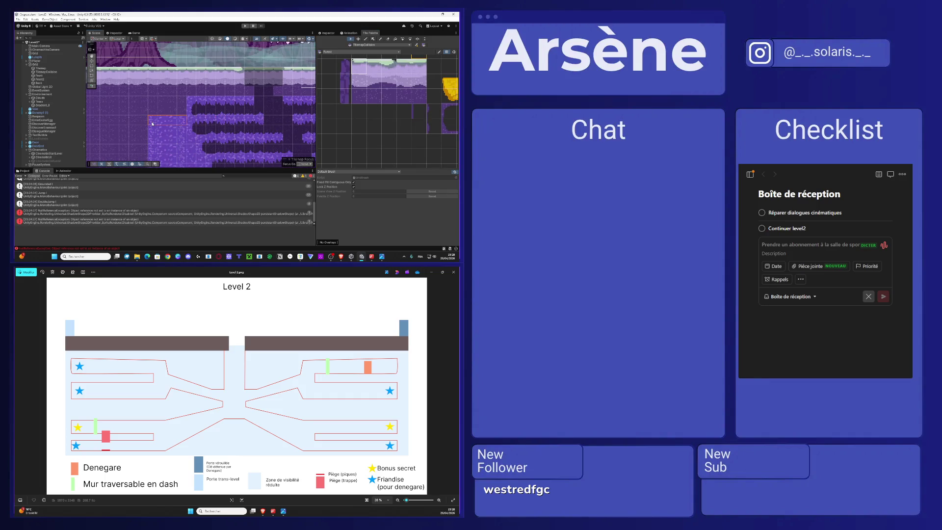
# Step: Switch to the Brush and set the Active Tilemap to Front2
pyautogui.click(365, 39)
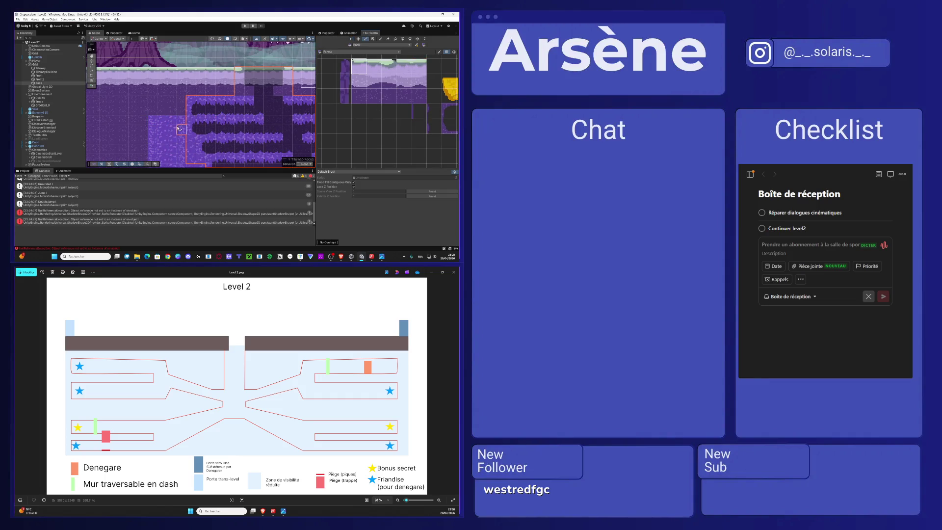
pyautogui.click(369, 45)
pyautogui.click(367, 66)
pyautogui.click(367, 46)
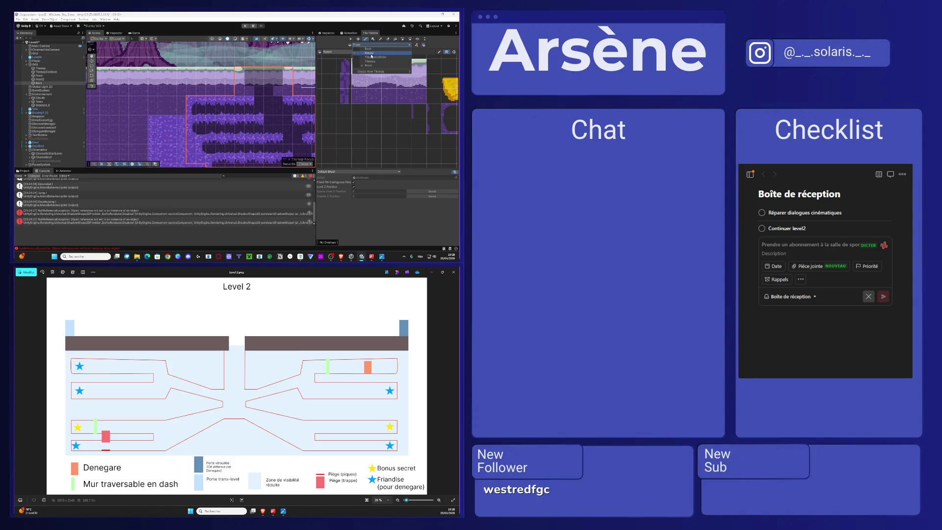
pyautogui.click(368, 62)
# Step: Paint two rows above the strip and a lower row of purple tiles, then view the tilemap's settings
pyautogui.moveTo(155, 121)
pyautogui.mouseDown()
pyautogui.moveTo(184, 121)
pyautogui.moveTo(179, 92)
pyautogui.mouseUp()
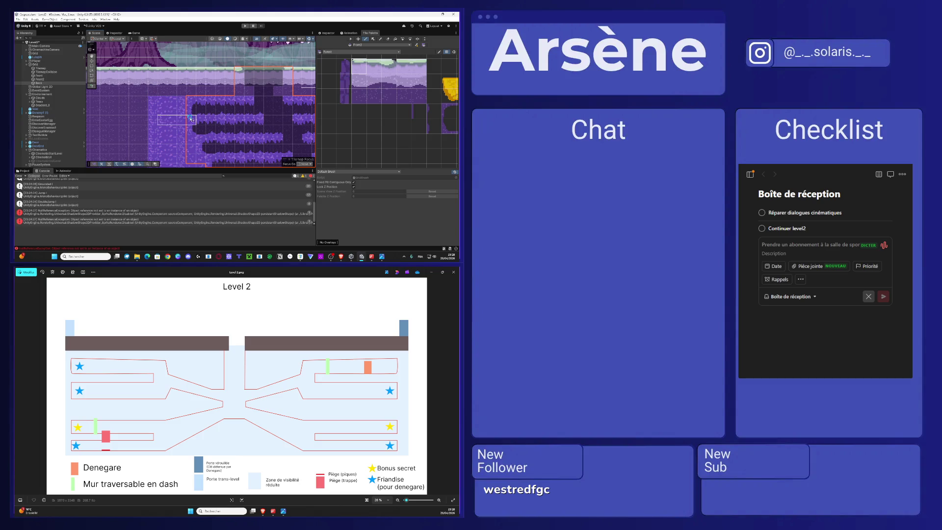
pyautogui.moveTo(198, 125)
pyautogui.mouseDown()
pyautogui.moveTo(240, 126)
pyautogui.moveTo(256, 109)
pyautogui.mouseUp()
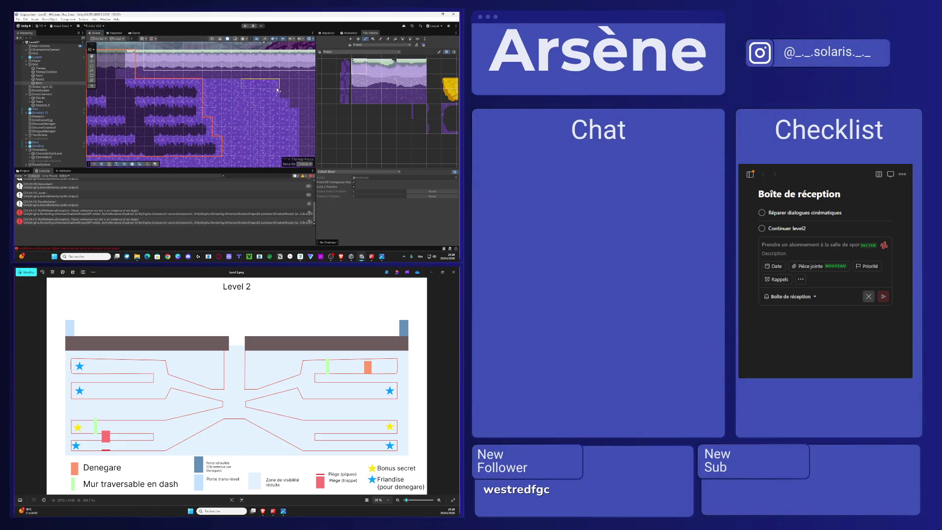
pyautogui.scroll(-2, 275, 95)
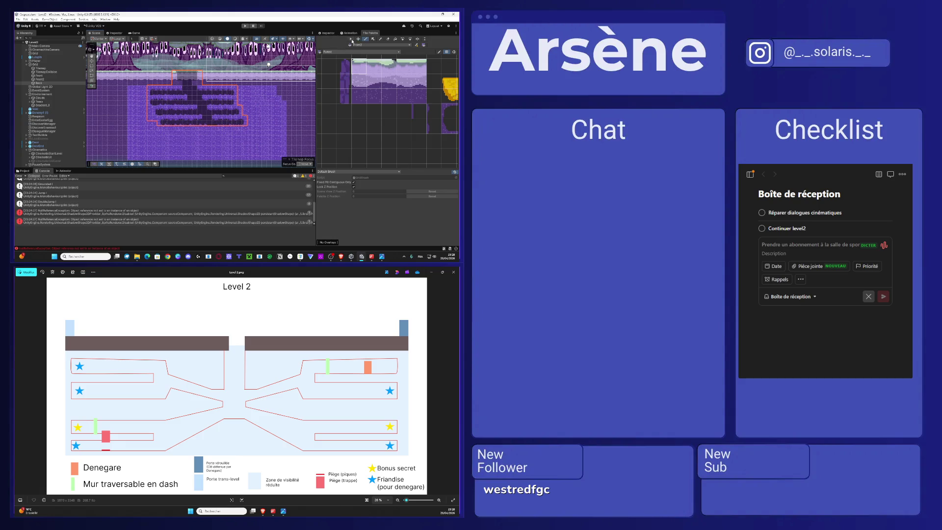
pyautogui.press('s')
pyautogui.click(328, 33)
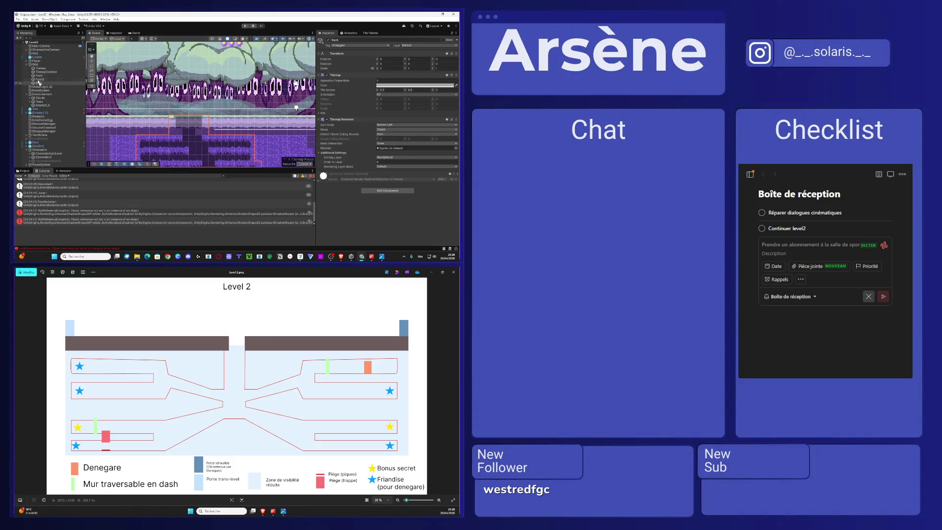
# Step: Collapse Grid and Environment in the Hierarchy and create an empty GameObject named DashableWall
pyautogui.click(27, 65)
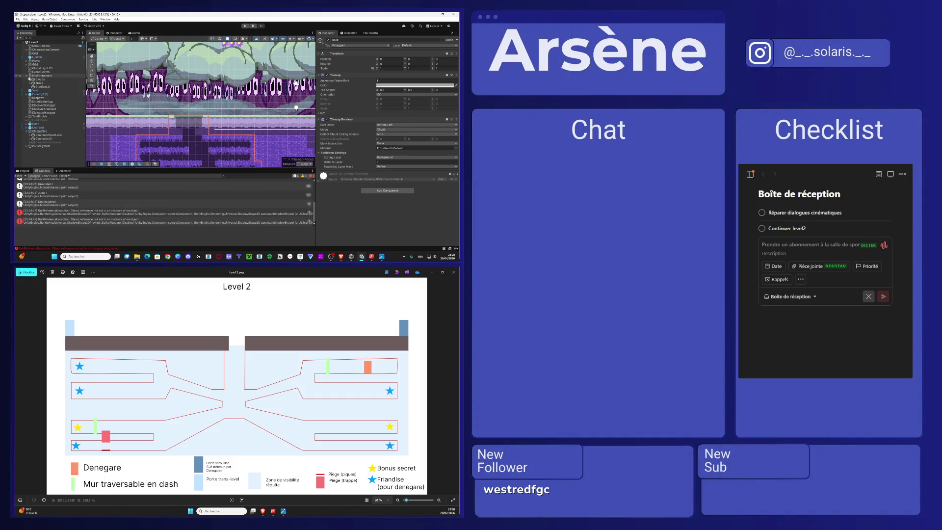
pyautogui.click(26, 76)
pyautogui.rightClick(31, 98)
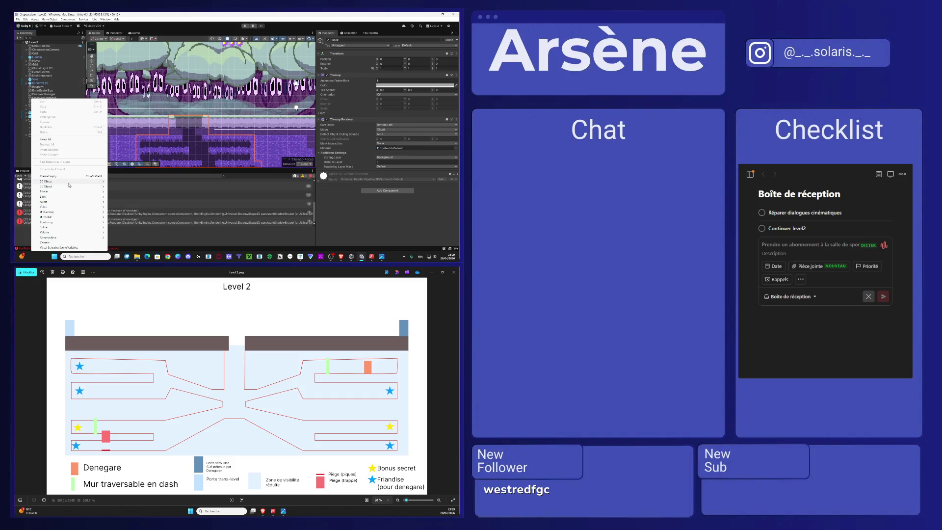
pyautogui.click(54, 176)
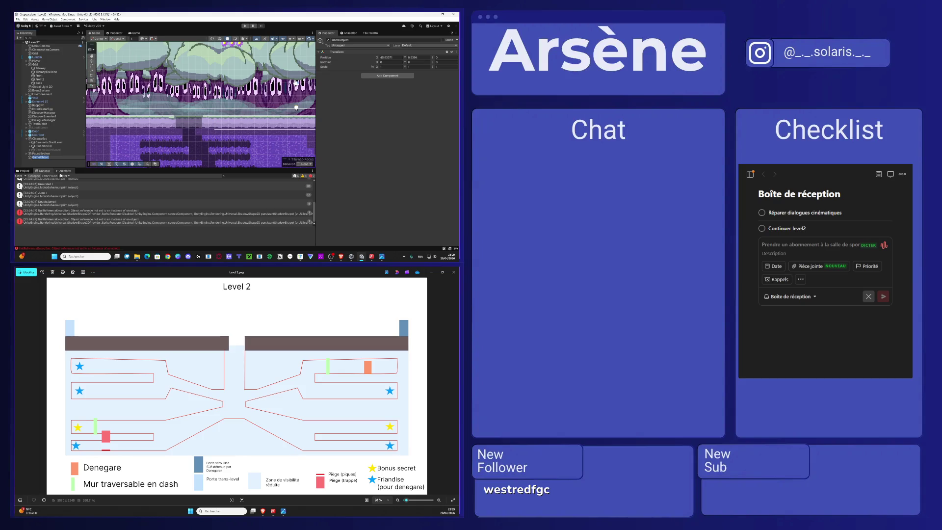
pyautogui.write('Co')
pyautogui.press('Return')
pyautogui.click(23, 171)
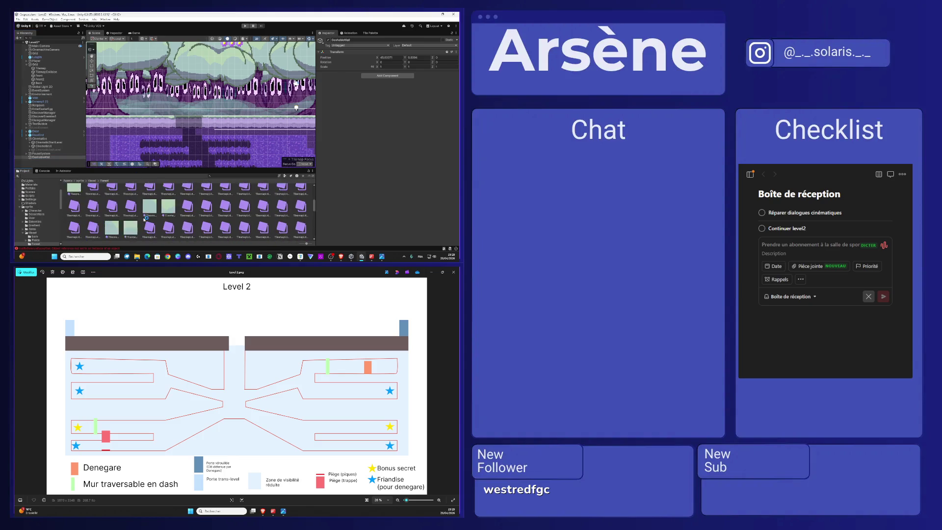
# Step: Open the Decorations sprite folder and add a Sprite Renderer component to DashableWall
pyautogui.click(92, 180)
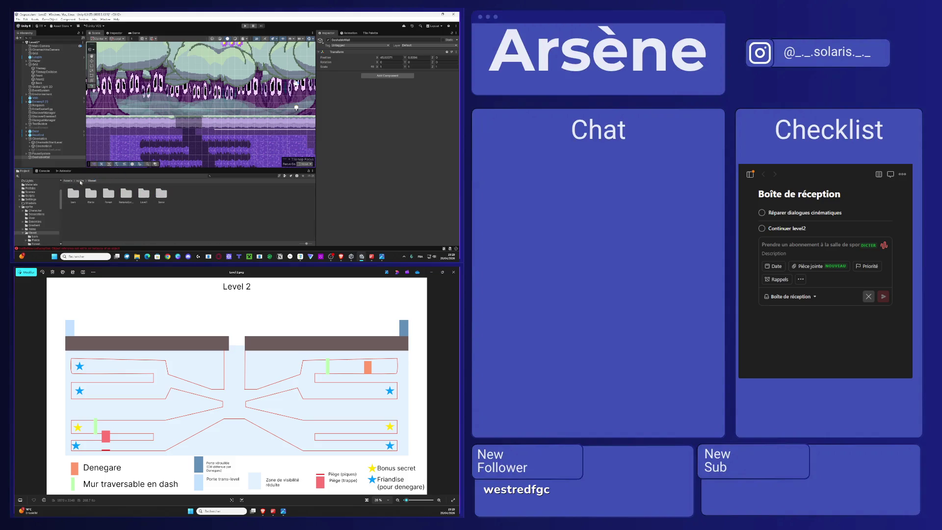
pyautogui.click(80, 180)
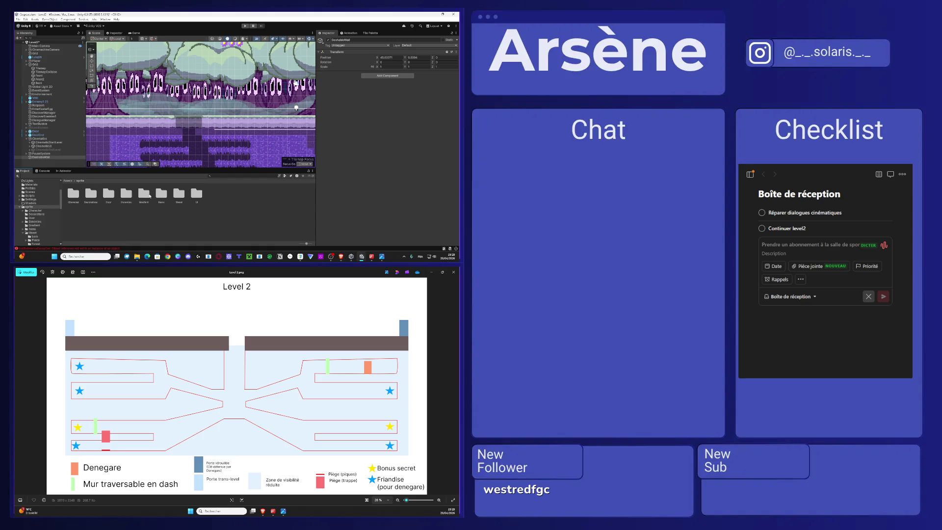
pyautogui.doubleClick(97, 196)
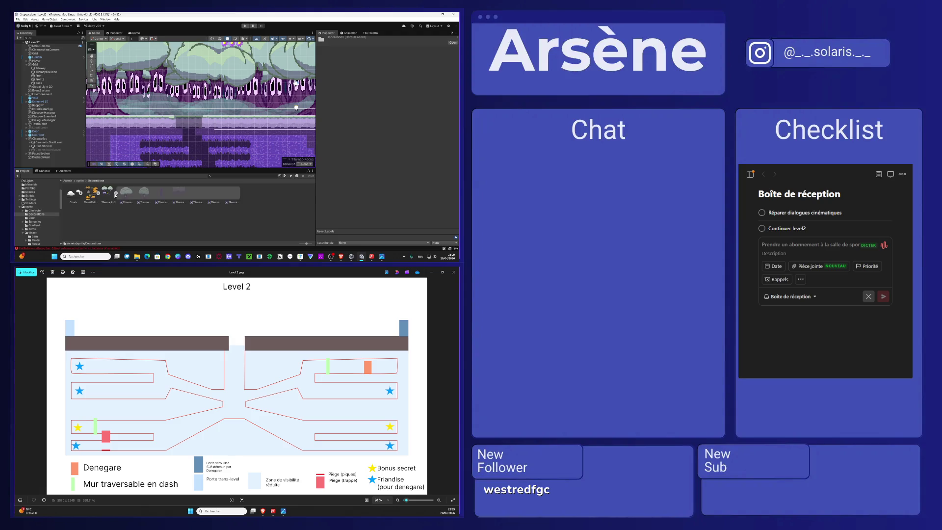
pyautogui.click(47, 157)
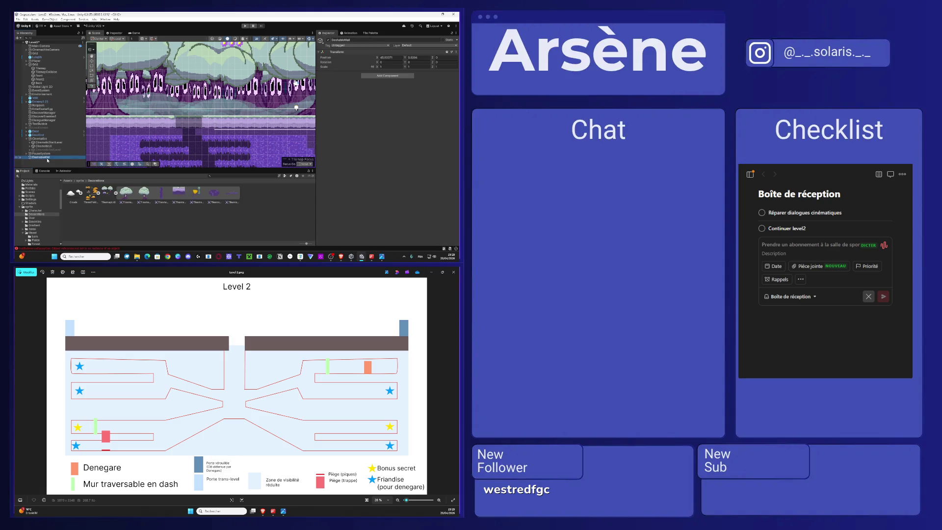
pyautogui.click(387, 75)
pyautogui.write('sp')
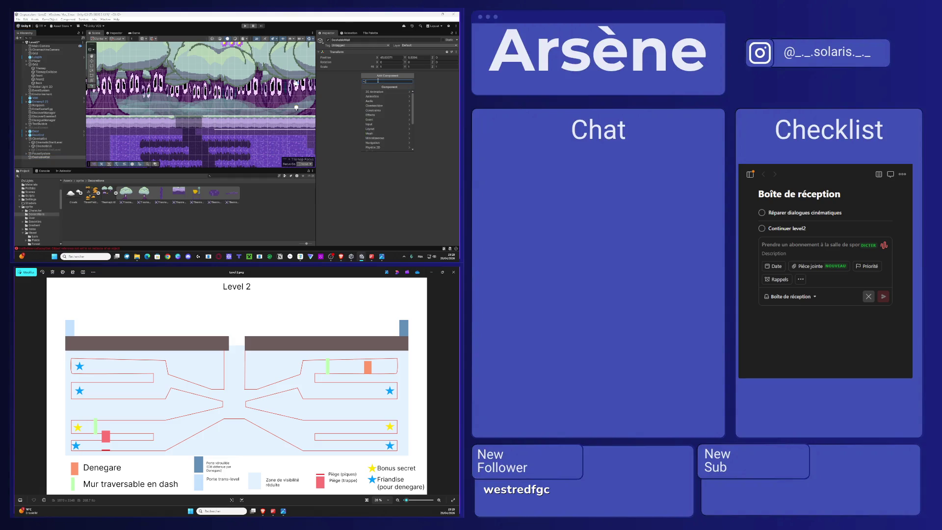
pyautogui.write('awn')
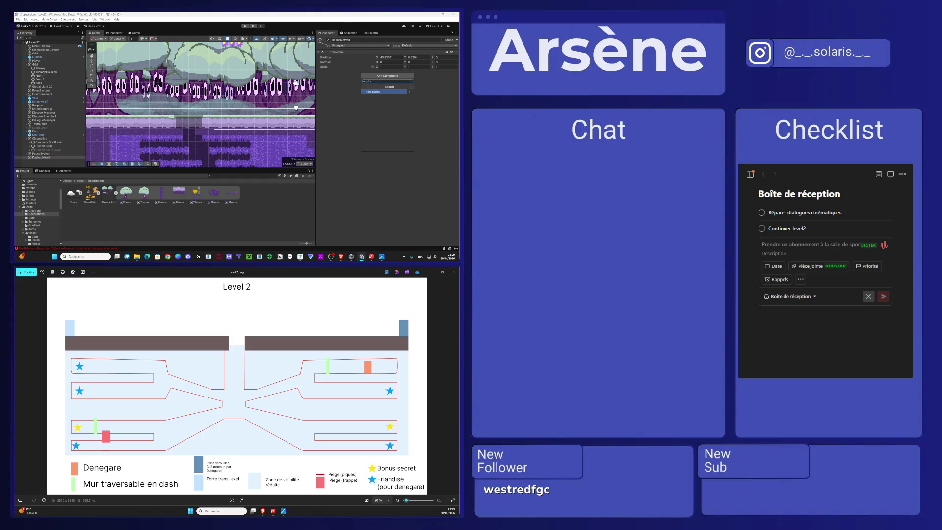
pyautogui.press('BackSpace')
pyautogui.press('BackSpace')
pyautogui.press('BackSpace')
pyautogui.write('rite ren')
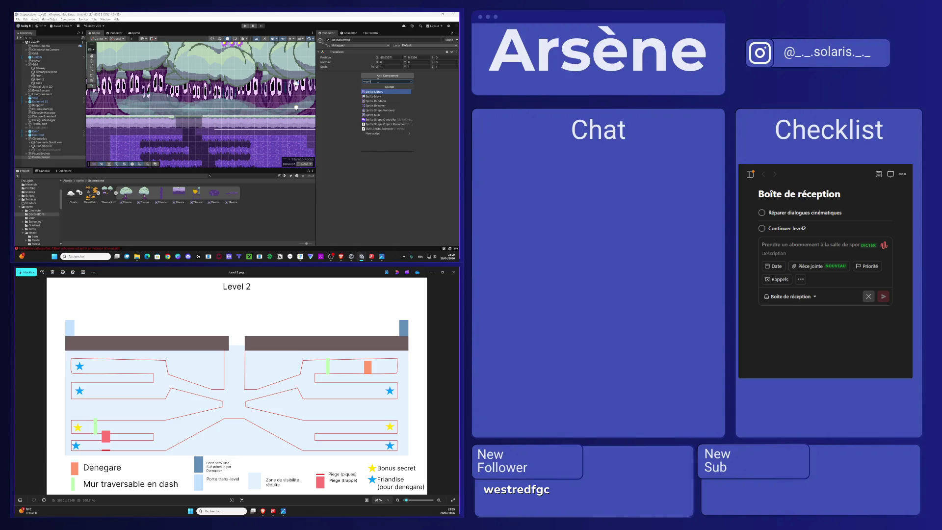
pyautogui.press('Return')
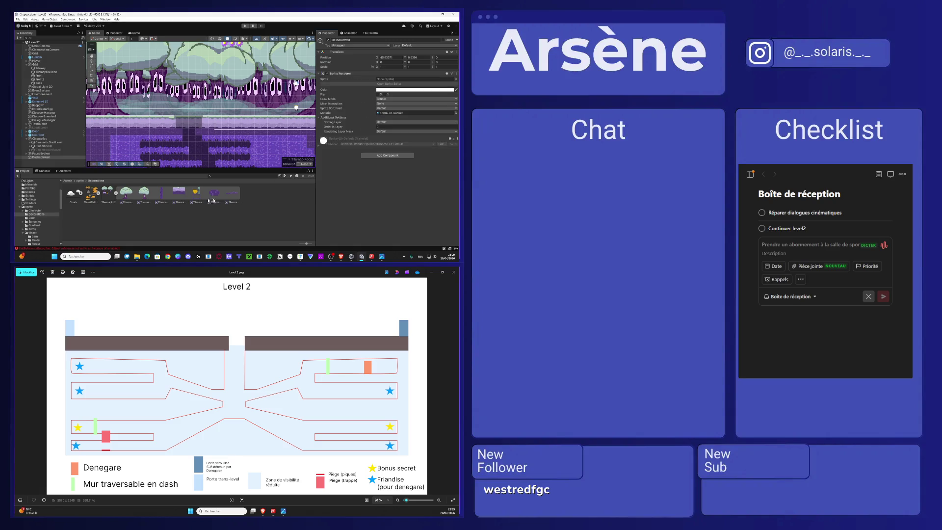
# Step: Assign the Tilemap_lv2_2 sprite to DashableWall and scale it up to about 3.55
pyautogui.moveTo(161, 195); pyautogui.dragTo(417, 79)
pyautogui.scroll(2, 231, 111)
pyautogui.moveTo(197, 104); pyautogui.dragTo(266, 79)
pyautogui.click(103, 195)
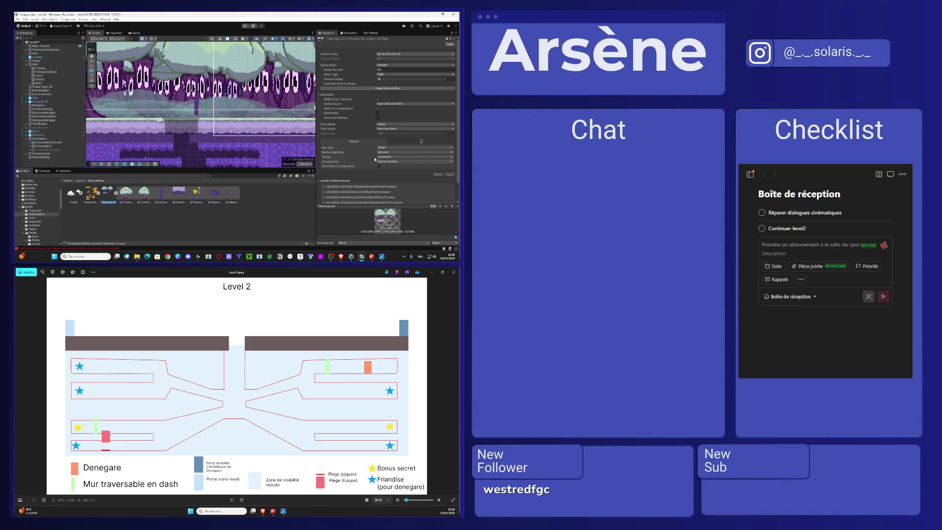
# Step: Scale DashableWall down and drag it right along X into the lower purple cave area
pyautogui.click(198, 103)
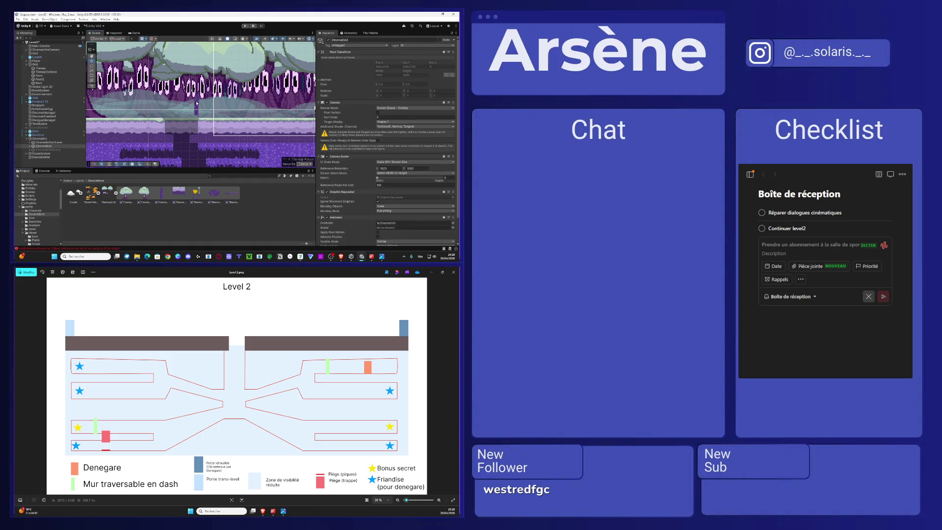
pyautogui.moveTo(196, 103)
pyautogui.mouseDown()
pyautogui.moveTo(147, 142)
pyautogui.moveTo(147, 154)
pyautogui.moveTo(167, 89)
pyautogui.mouseUp()
pyautogui.press('w')
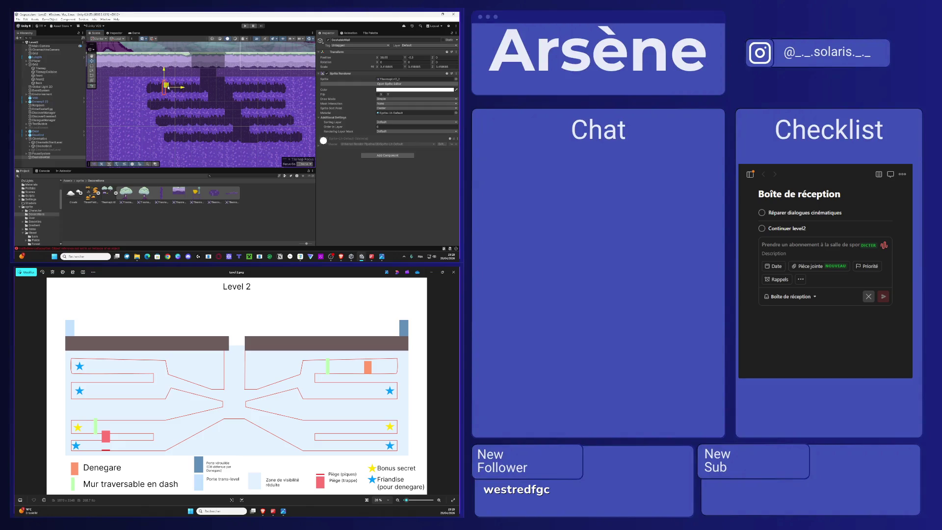
pyautogui.moveTo(168, 88); pyautogui.dragTo(265, 89)
pyautogui.scroll(-3, 233, 114)
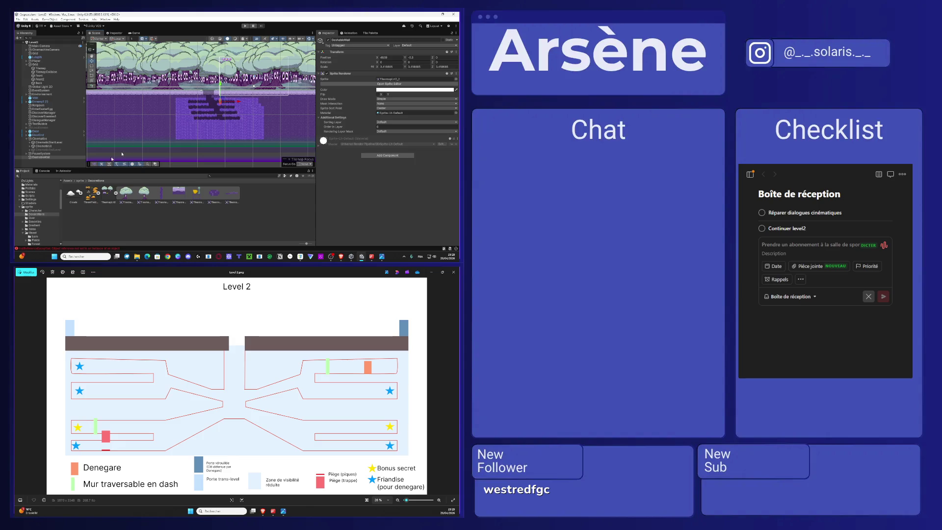
# Step: Create an Environnement folder under Assets > Scripts and drag the Interactable script into it
pyautogui.click(68, 181)
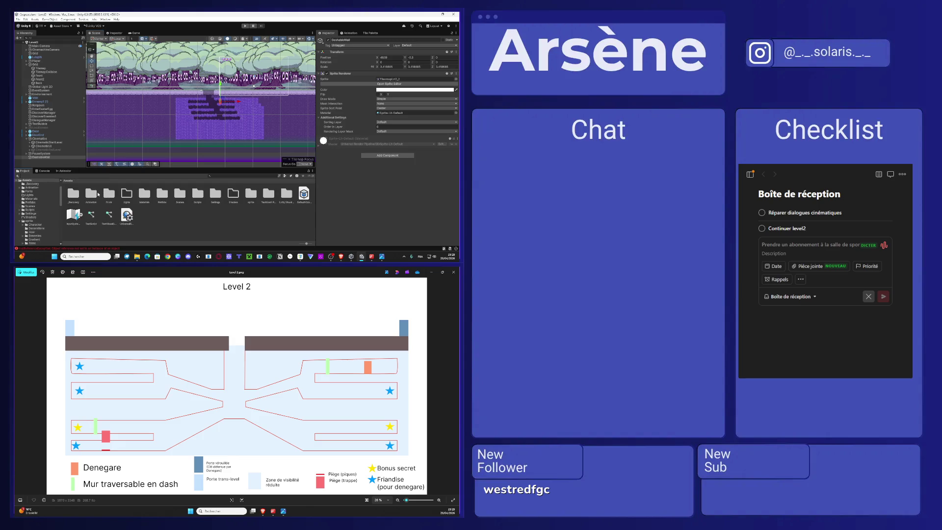
pyautogui.doubleClick(197, 195)
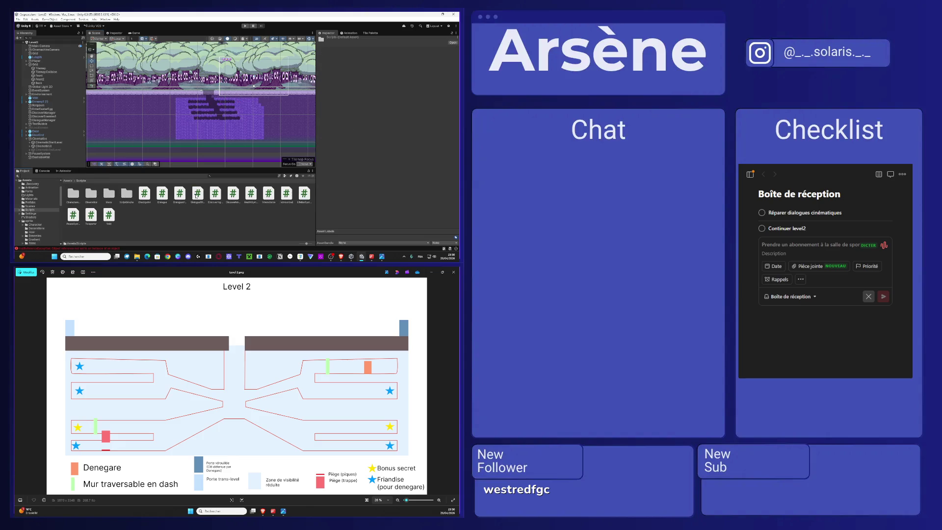
pyautogui.rightClick(133, 219)
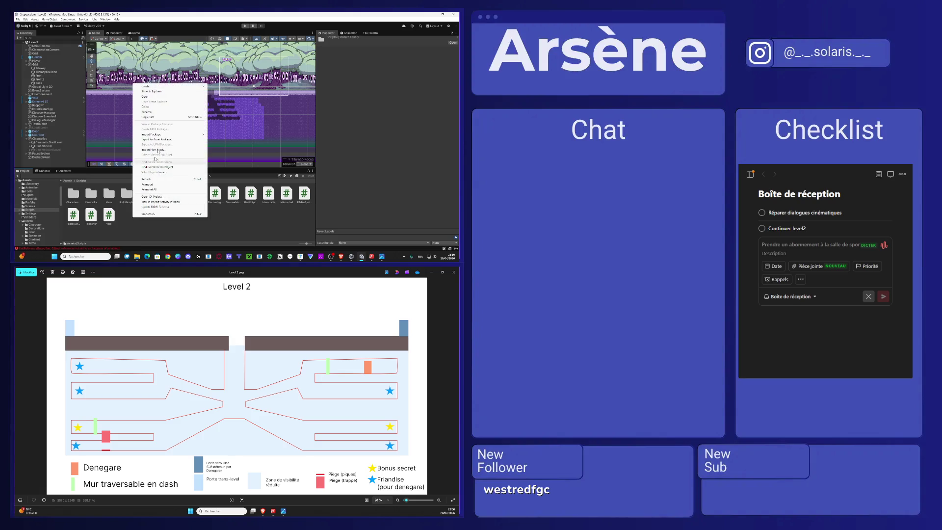
pyautogui.moveTo(194, 87)
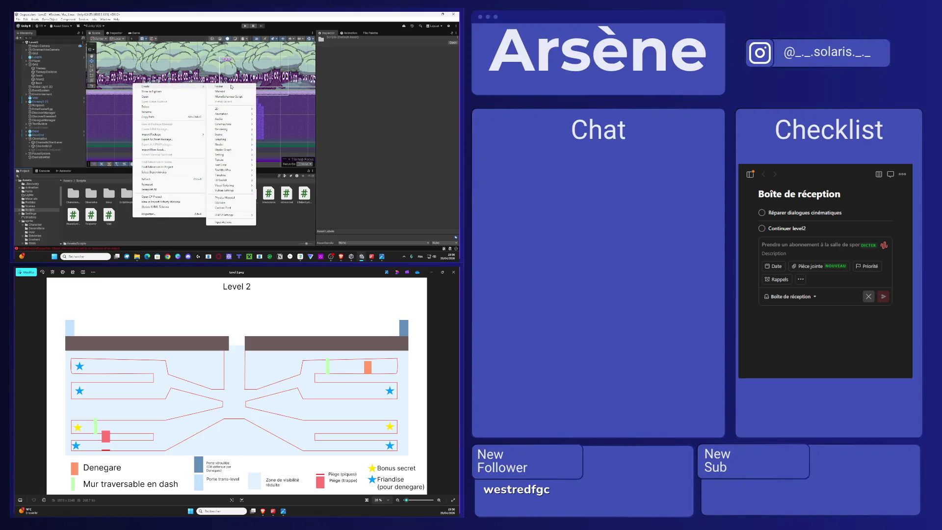
pyautogui.click(232, 86)
pyautogui.write('Trap')
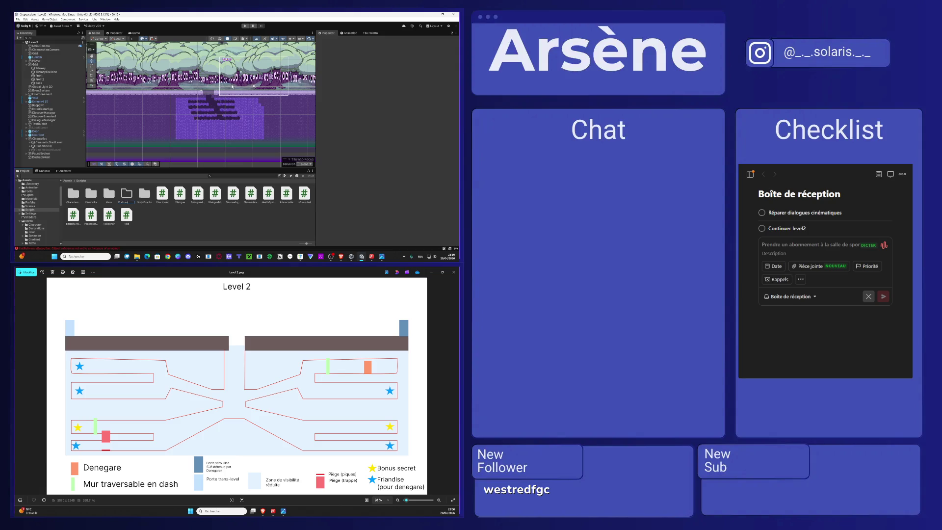
pyautogui.press('Return')
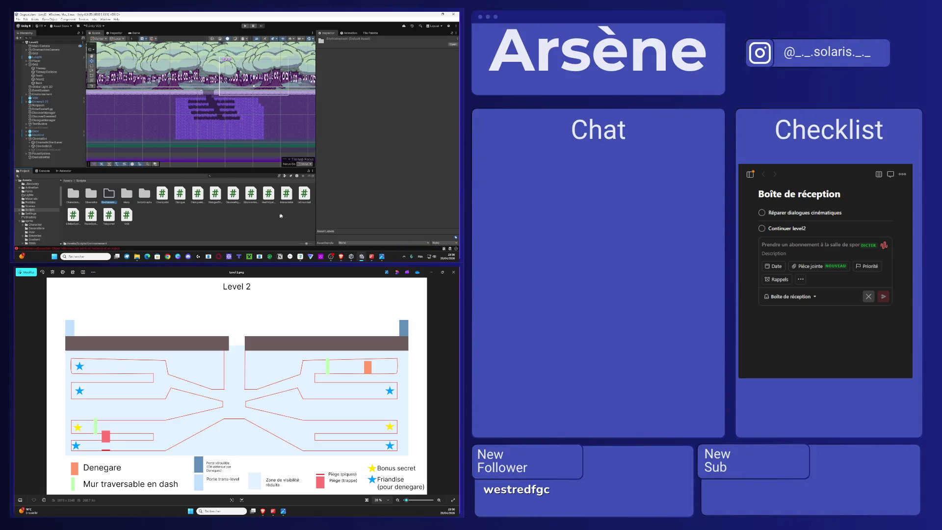
pyautogui.click(289, 201)
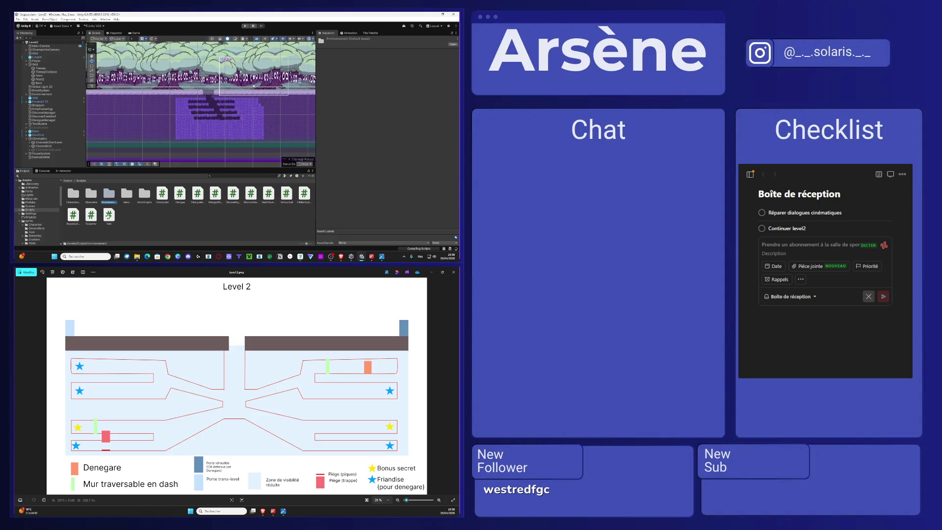
pyautogui.moveTo(109, 216); pyautogui.dragTo(106, 196)
# Step: Open the Environnement folder, which now holds the Interactable and Void scripts
pyautogui.doubleClick(104, 203)
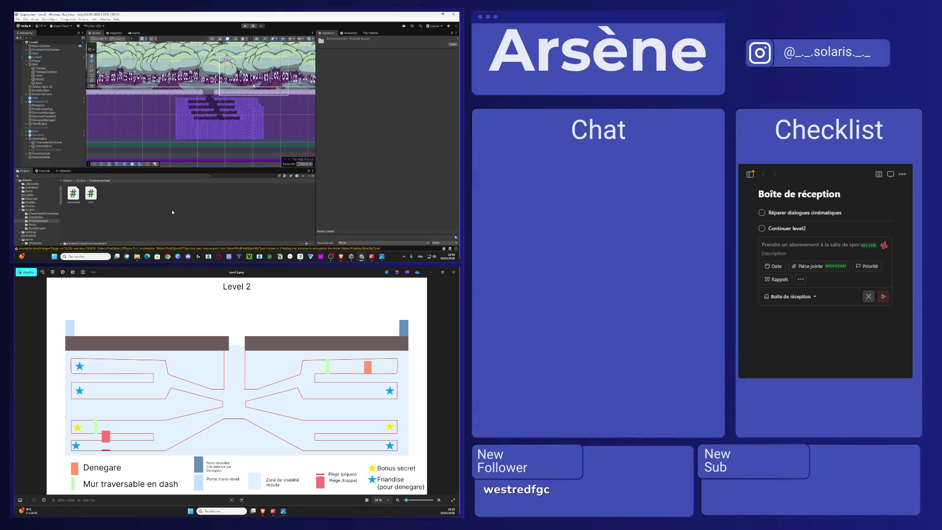
# Step: Create a new MonoBehaviour script named DashableWall in the Environnement folder
pyautogui.rightClick(172, 212)
pyautogui.moveTo(226, 79)
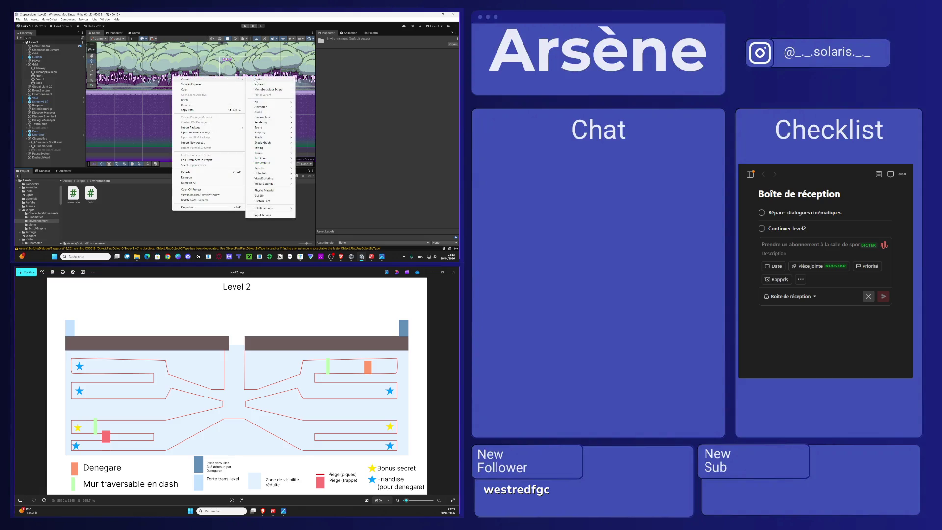
pyautogui.click(263, 90)
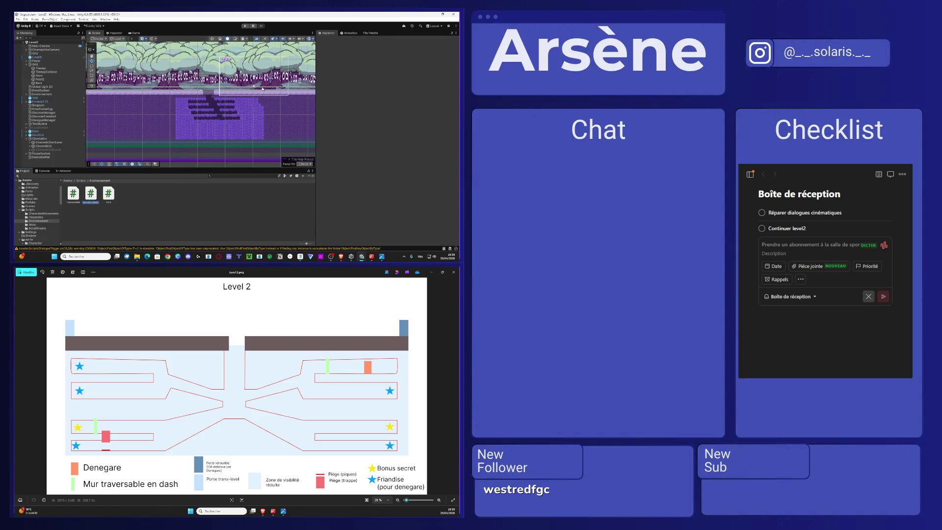
pyautogui.press('BackSpace')
pyautogui.press('Return')
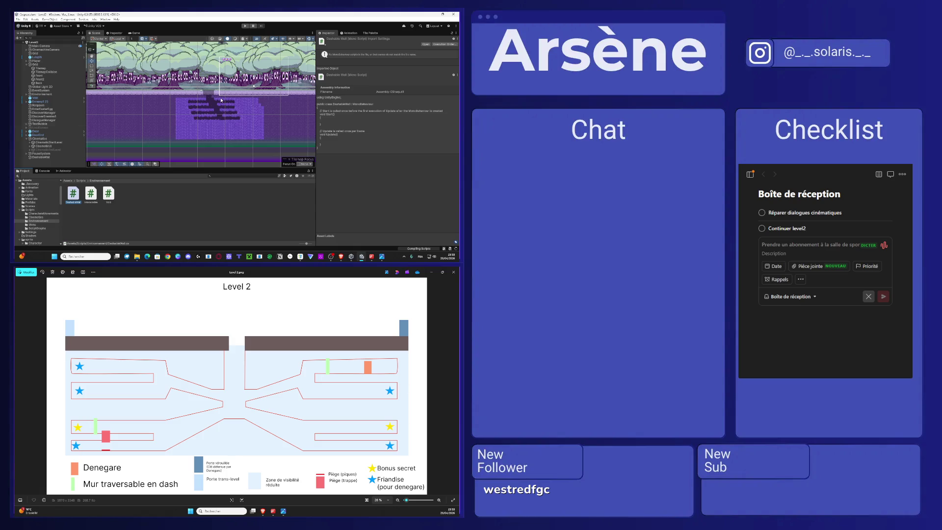
# Step: Select the DashableWall object and adjust its Sprite Renderer colour tint
pyautogui.scroll(5, 221, 100)
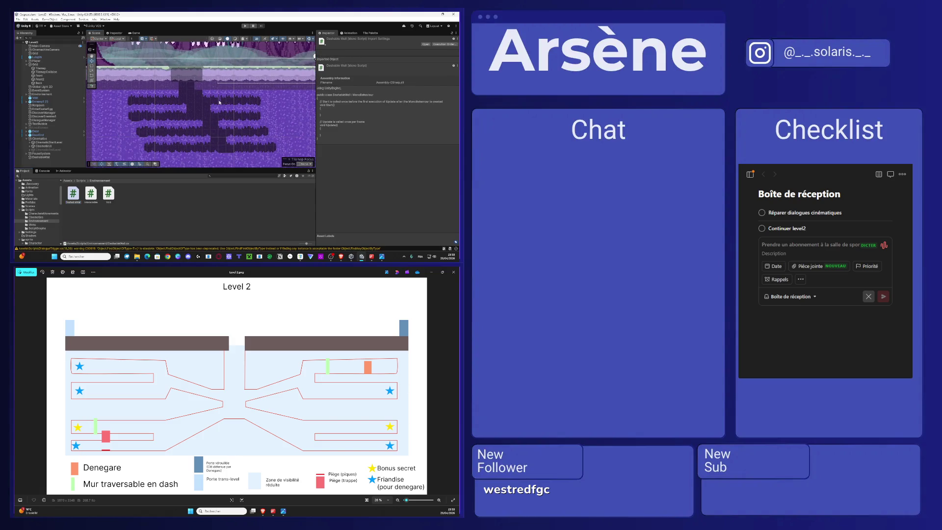
pyautogui.click(219, 100)
pyautogui.click(379, 92)
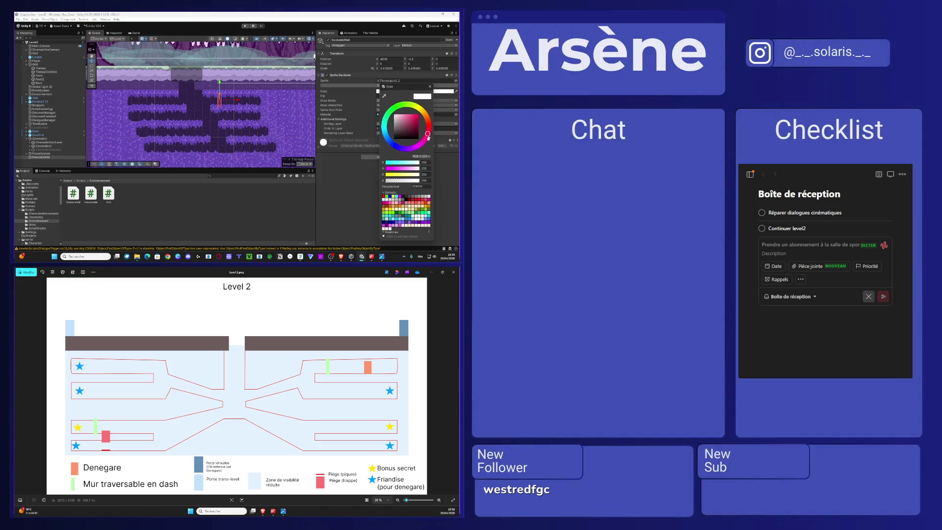
pyautogui.moveTo(431, 130)
pyautogui.mouseDown()
pyautogui.moveTo(426, 139)
pyautogui.moveTo(437, 127)
pyautogui.moveTo(391, 145)
pyautogui.moveTo(384, 128)
pyautogui.moveTo(404, 117)
pyautogui.moveTo(394, 114)
pyautogui.mouseUp()
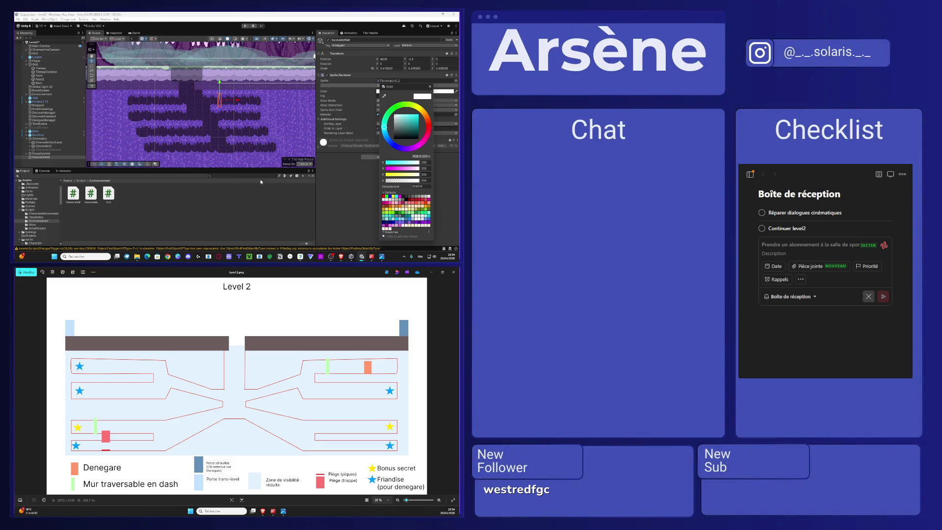
# Step: Add a Box Collider 2D component to DashableWall by searching 'box'
pyautogui.scroll(5, 224, 126)
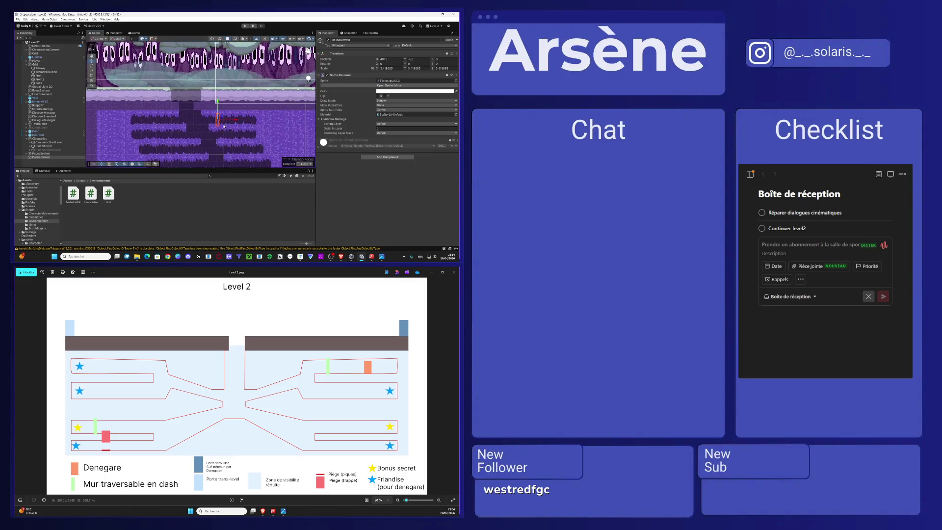
pyautogui.scroll(-2, 223, 126)
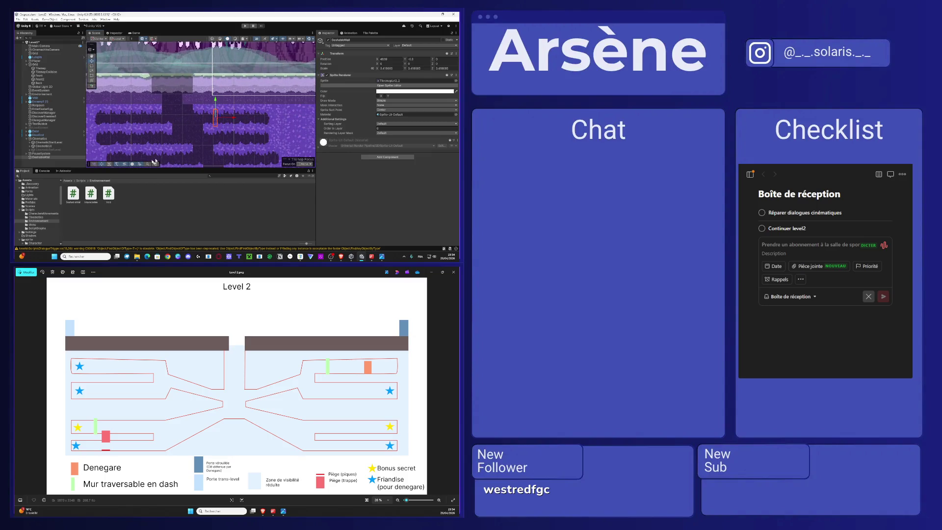
pyautogui.click(378, 159)
pyautogui.write('box coll')
pyautogui.press('Return')
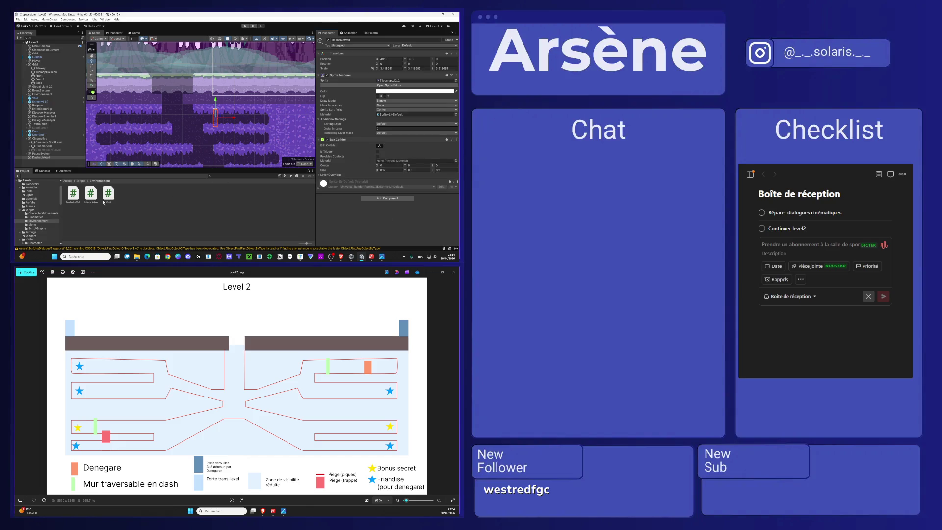
# Step: Open the DashableWall script in Visual Studio from the Project window
pyautogui.doubleClick(74, 194)
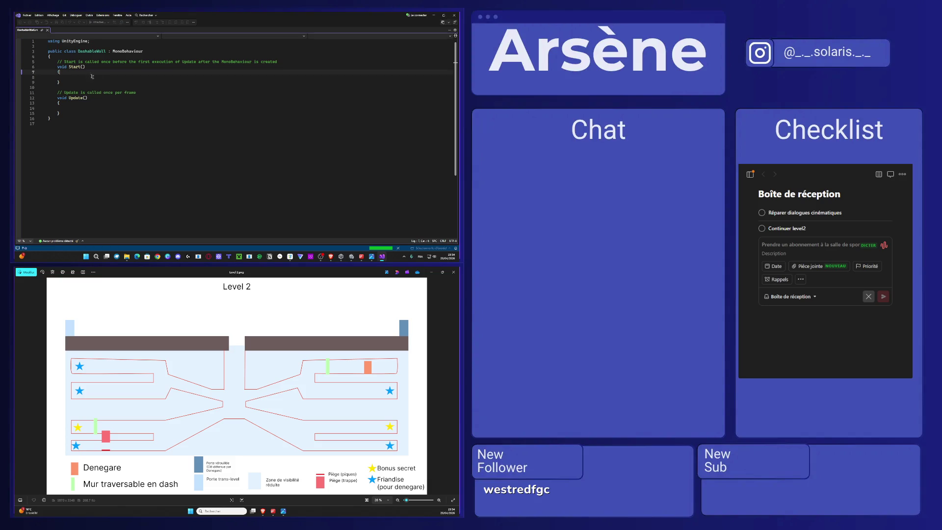
# Step: Declare a private BoxCollider2D field named myCollider at the top of the DashableWall class
pyautogui.click(98, 57)
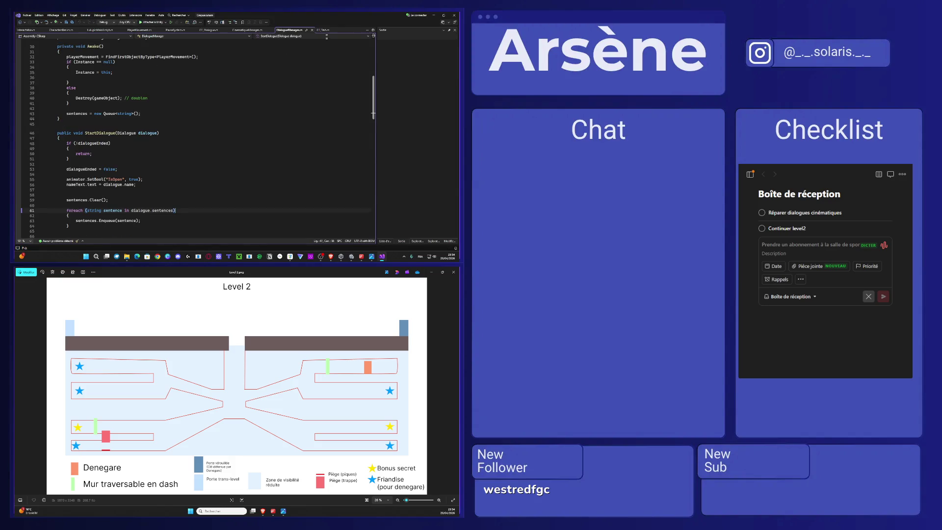
pyautogui.click(434, 16)
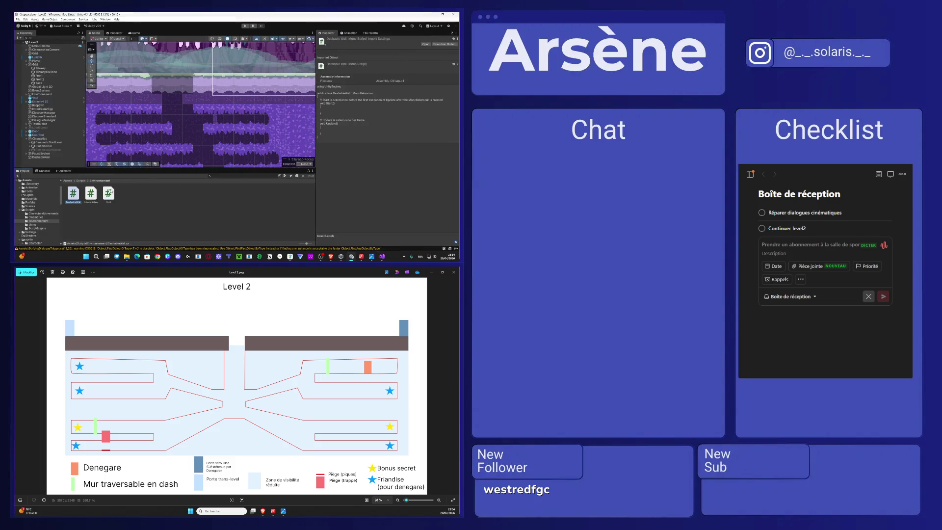
pyautogui.doubleClick(73, 194)
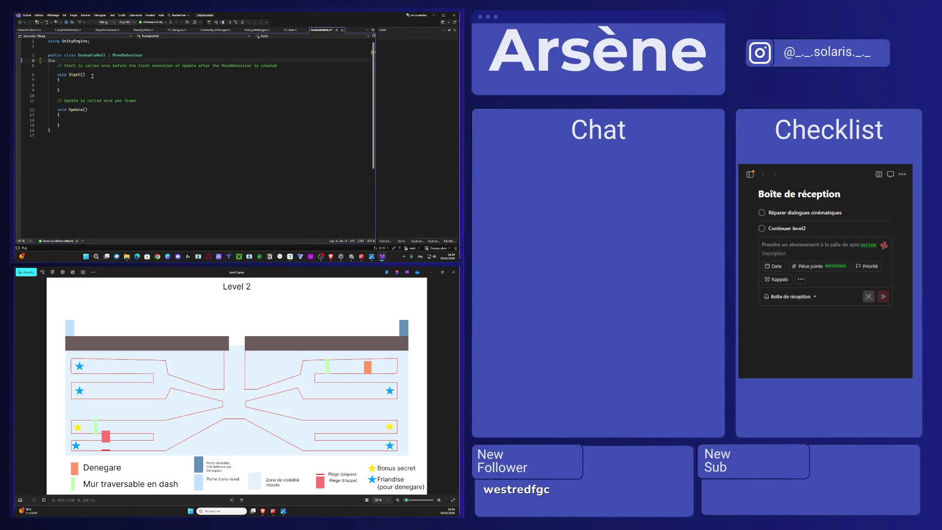
pyautogui.press('BackSpace')
pyautogui.press('BackSpace')
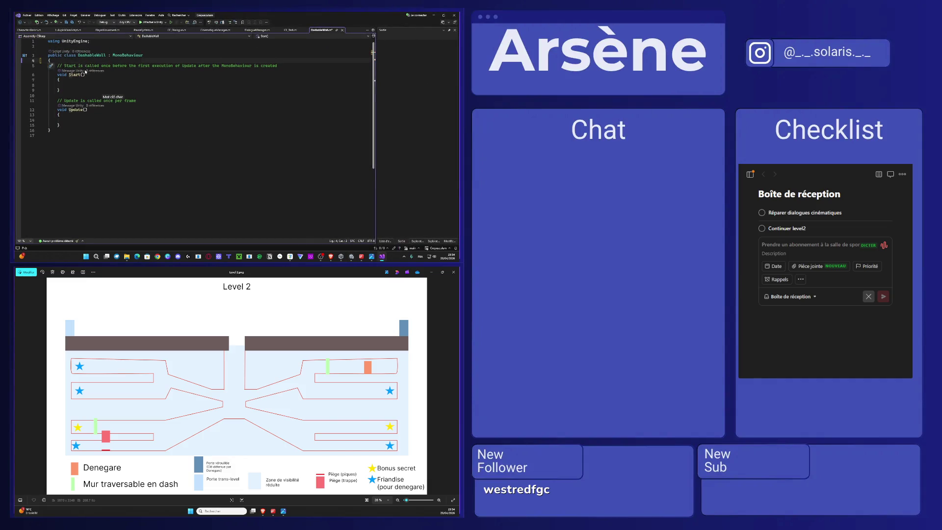
pyautogui.press('Return')
pyautogui.write('pri')
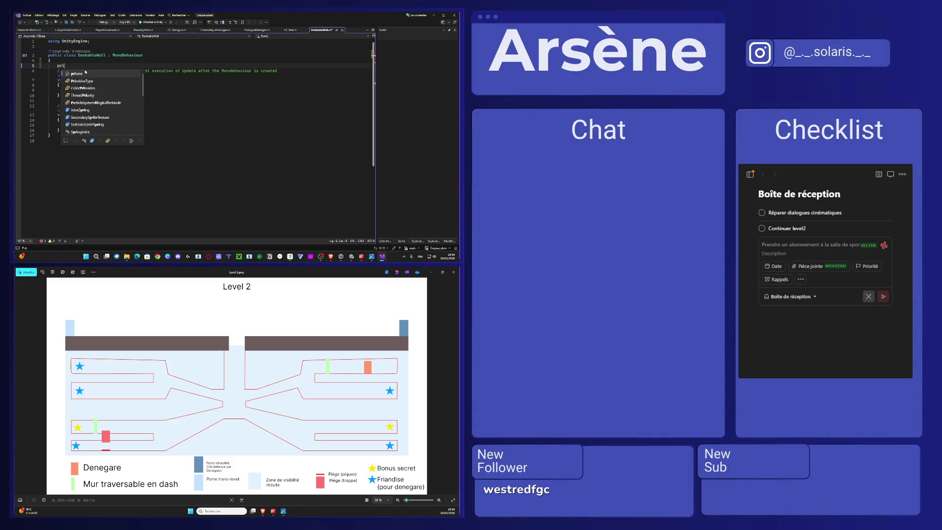
pyautogui.write('vate collide')
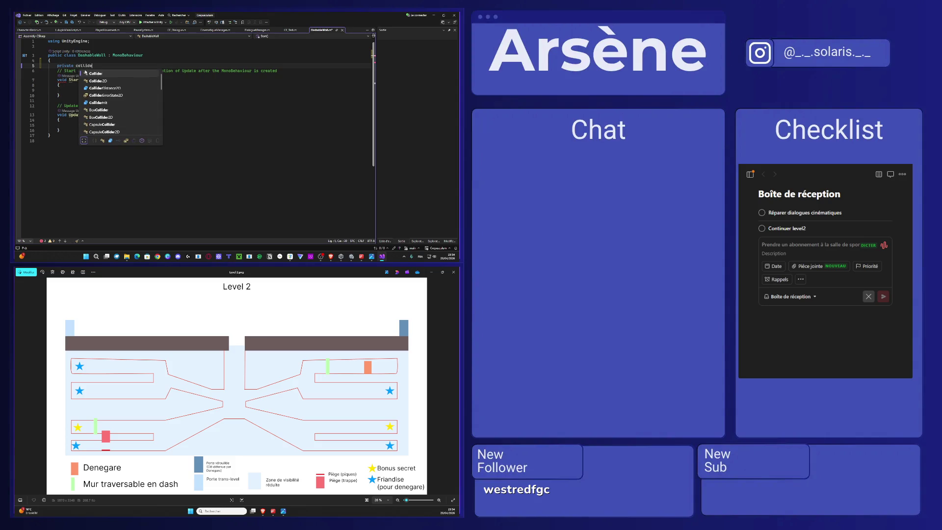
pyautogui.hotkey('ctrl', 'BackSpace')
pyautogui.hotkey('ctrl', 'BackSpace')
pyautogui.write('p')
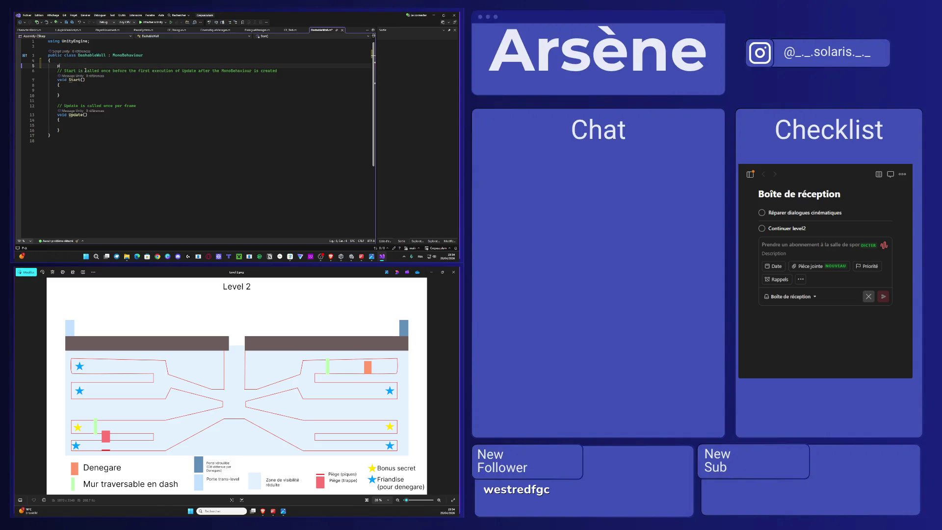
pyautogui.write('private c')
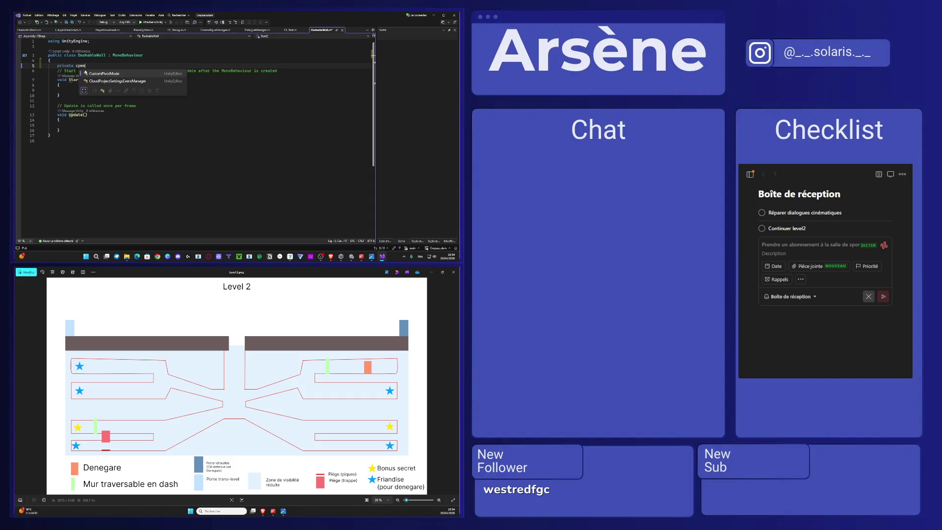
pyautogui.press('BackSpace')
pyautogui.write('box')
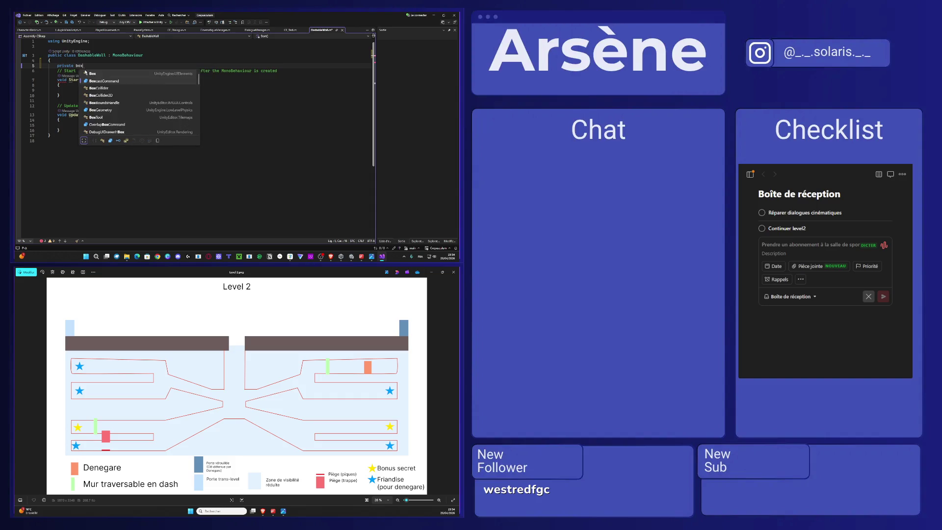
pyautogui.write('collide')
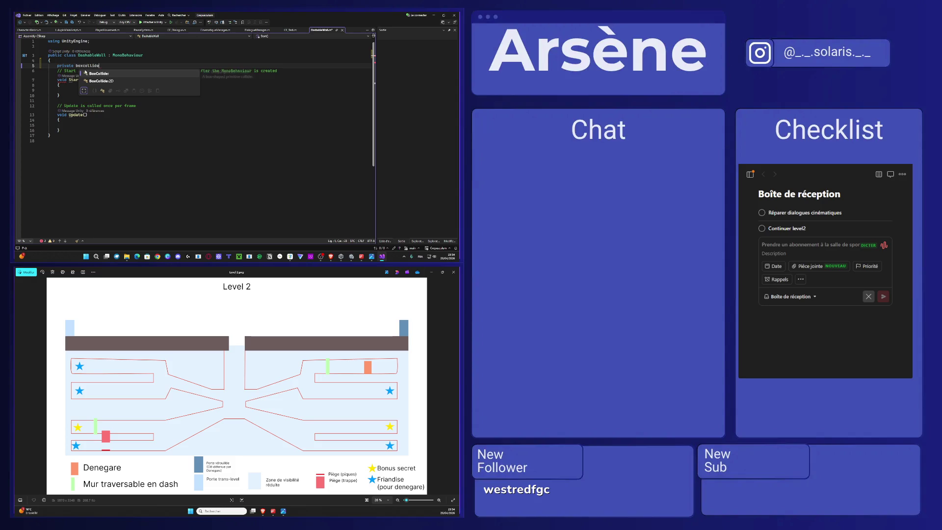
pyautogui.write(' my')
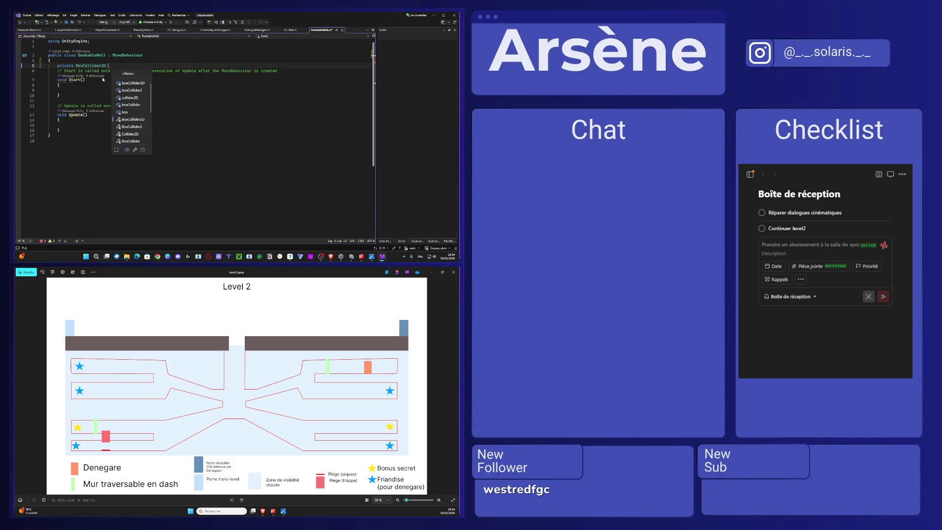
pyautogui.write('Collider')
pyautogui.write(';')
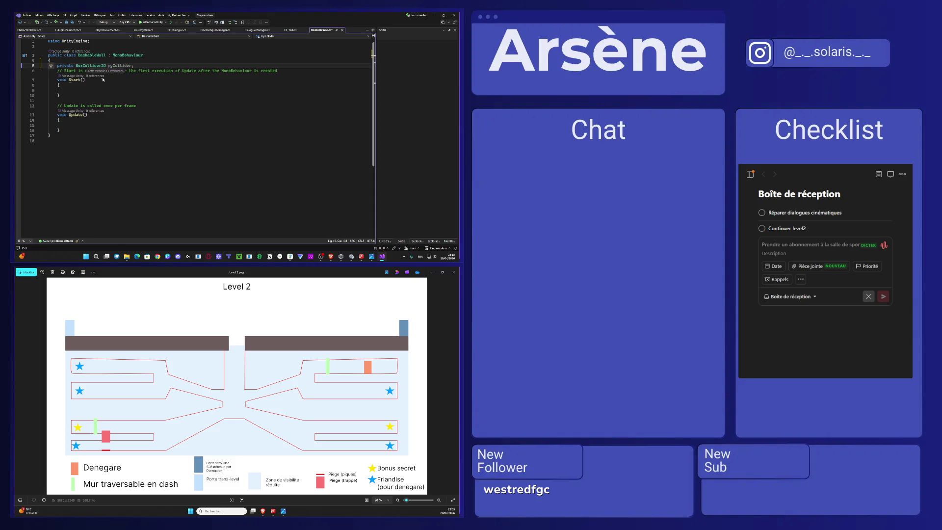
# Step: Mark myCollider with [SerializeField], save, and add blank lines after Update()
pyautogui.click(69, 61)
pyautogui.press('Return')
pyautogui.write('[SerializeField]')
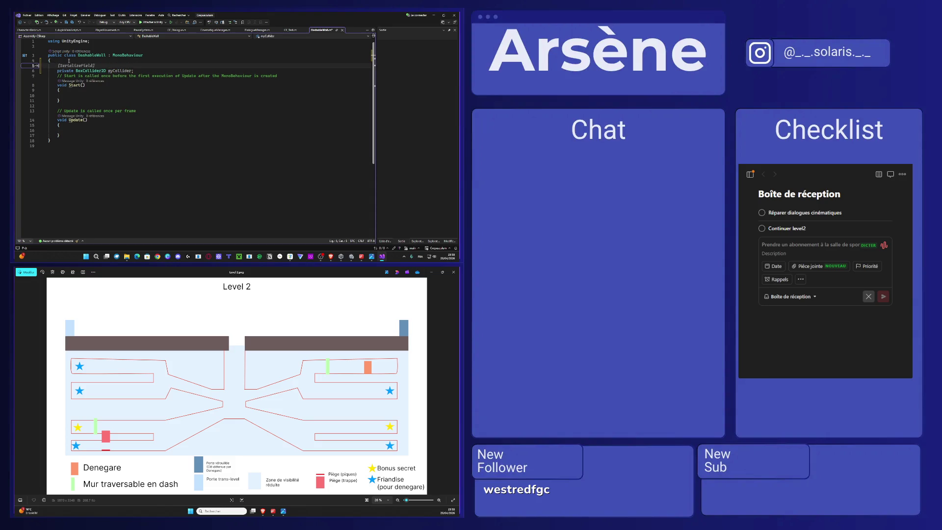
pyautogui.press('Tab')
pyautogui.hotkey('ctrl', 's')
pyautogui.click(97, 134)
pyautogui.press('Return')
pyautogui.press('Return')
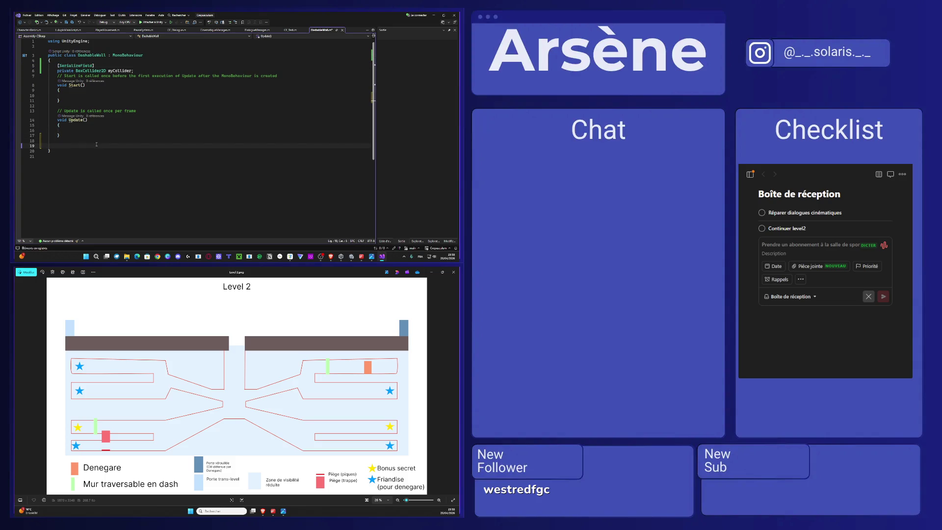
# Step: Add an OnCollisionEnter2D(Collision2D collision) method to DashableWall
pyautogui.write('oncollis')
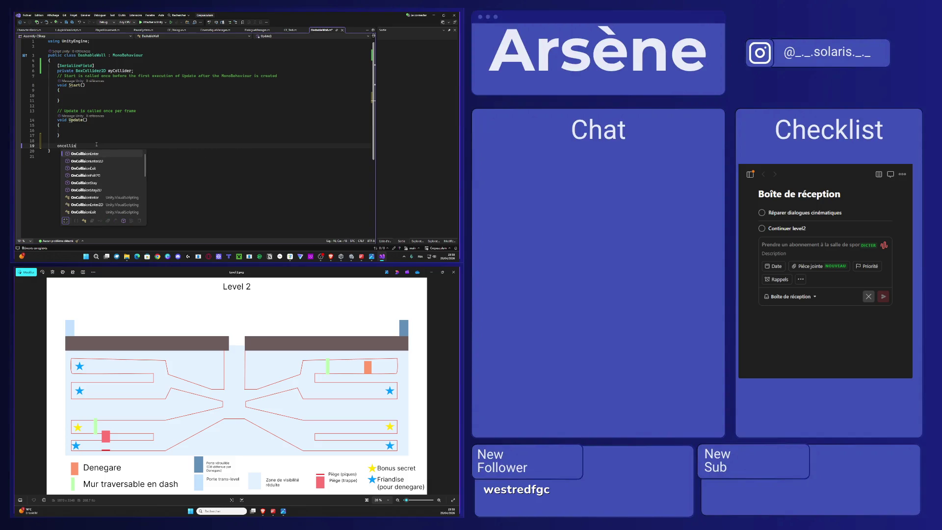
pyautogui.press('Down')
pyautogui.press('Tab')
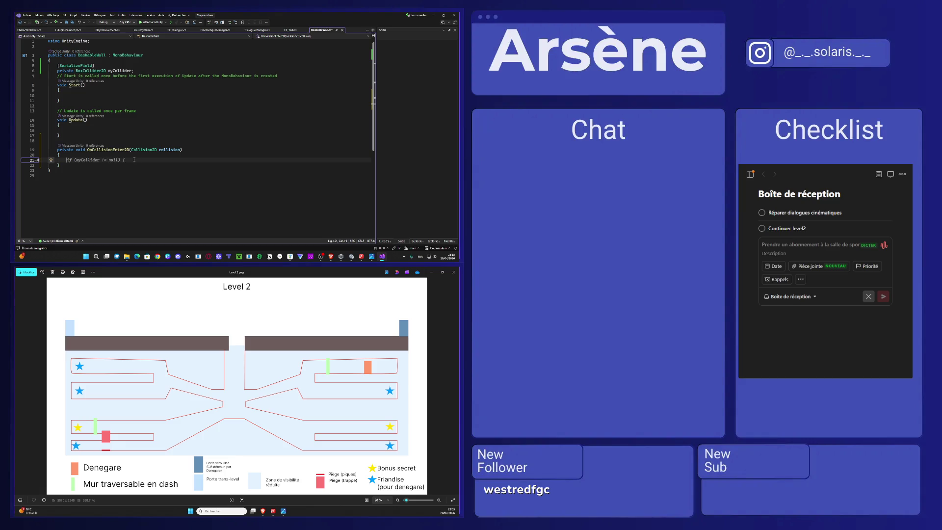
# Step: Insert an empty if (collision) block inside OnCollisionEnter2D
pyautogui.write('if')
pyautogui.press('Tab')
pyautogui.press('Tab')
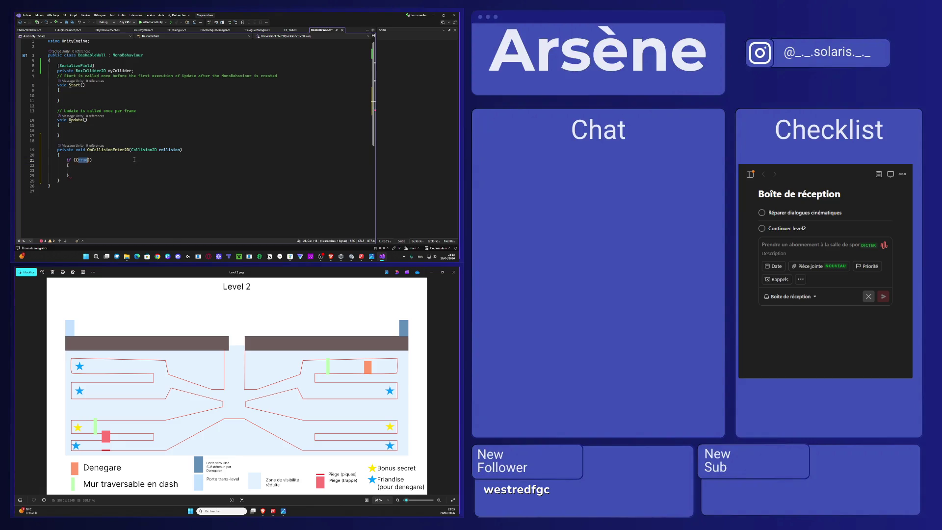
pyautogui.write('(')
pyautogui.press('BackSpace')
pyautogui.write('coll')
pyautogui.write('ision.co')
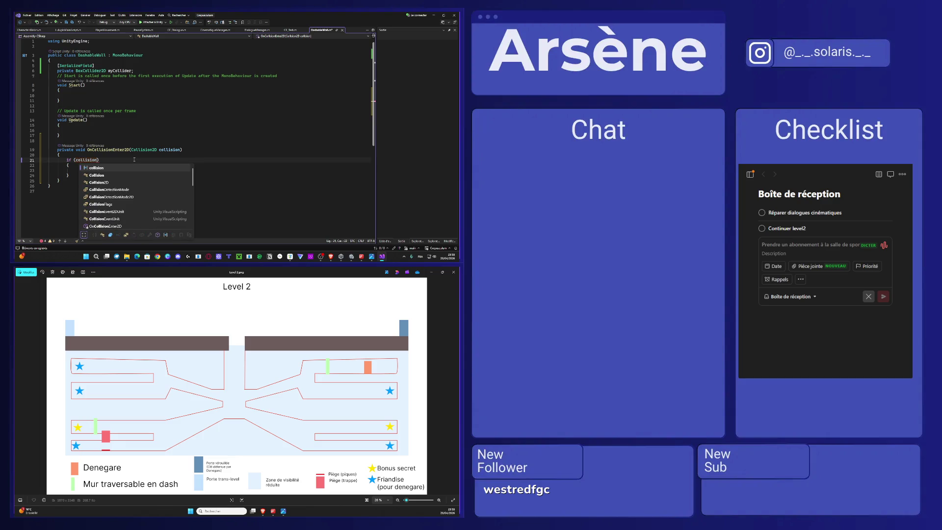
pyautogui.press('BackSpace')
pyautogui.press('BackSpace')
pyautogui.press('BackSpace')
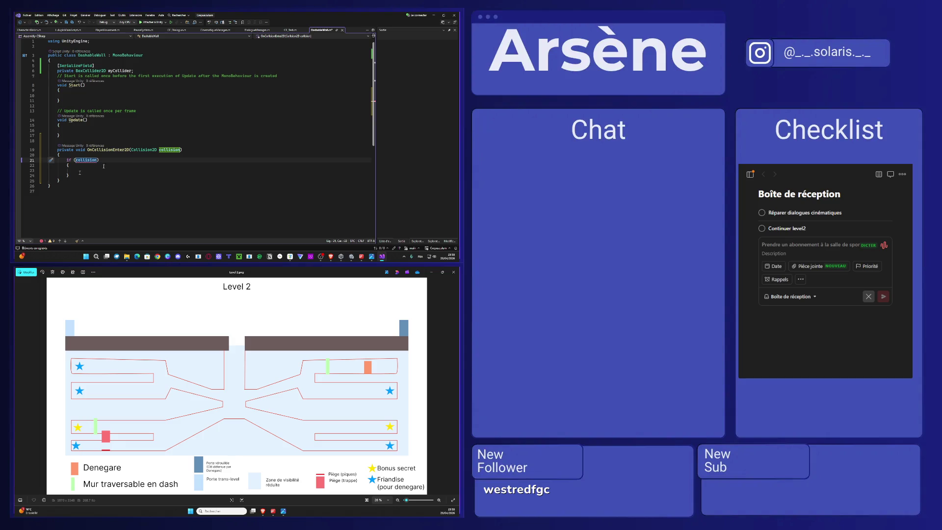
pyautogui.click(262, 512)
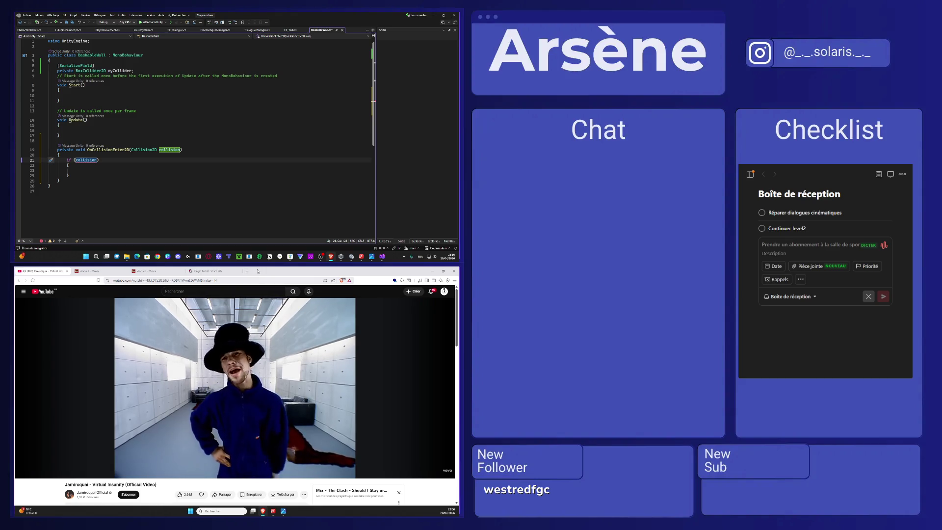
# Step: Search 'comparetag unity' in a new Brave tab and view LulupinMainScript.cs for reference
pyautogui.click(247, 270)
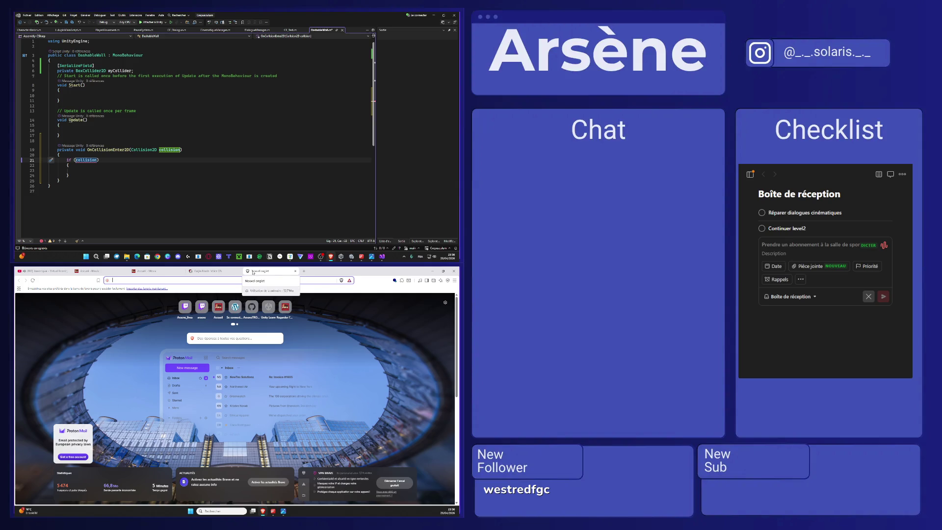
pyautogui.write('compatetuf')
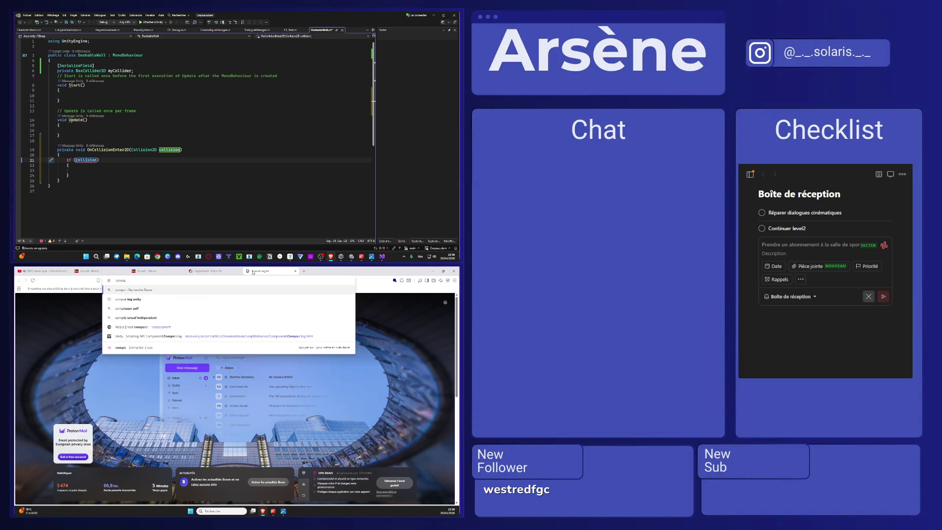
pyautogui.press('BackSpace')
pyautogui.write('g')
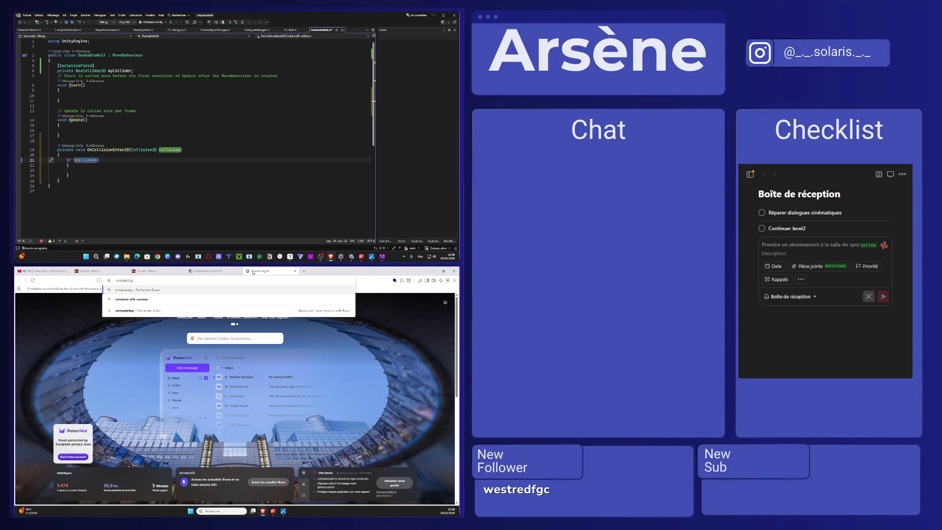
pyautogui.write('g unity&source=desktop')
pyautogui.press('Return')
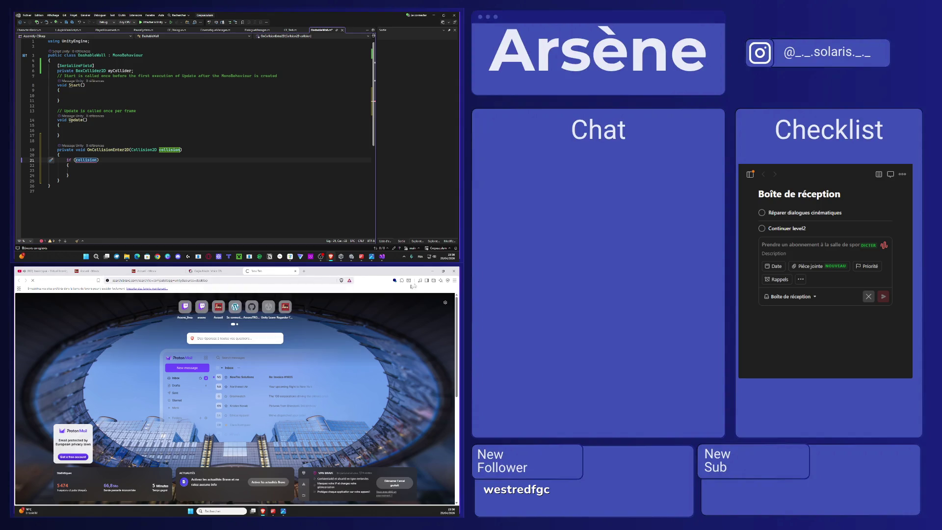
pyautogui.click(79, 31)
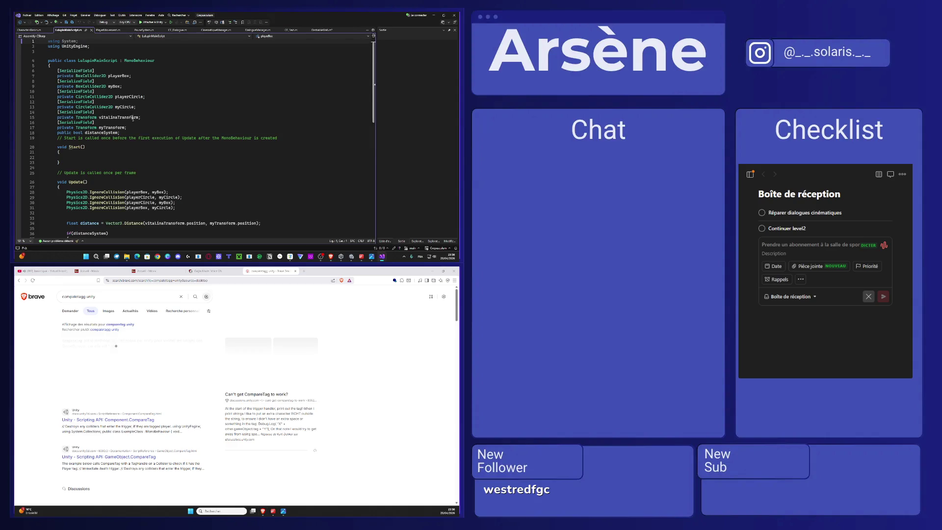
# Step: Expand Brave Search's full AI answer on CompareTag, then switch to the Gaijin Mode tab
pyautogui.scroll(-4, 91, 78)
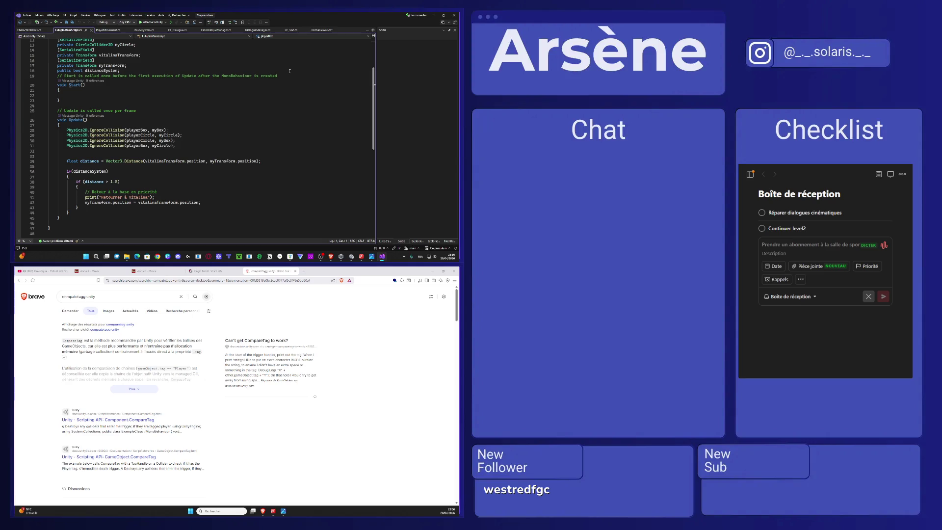
pyautogui.click(134, 388)
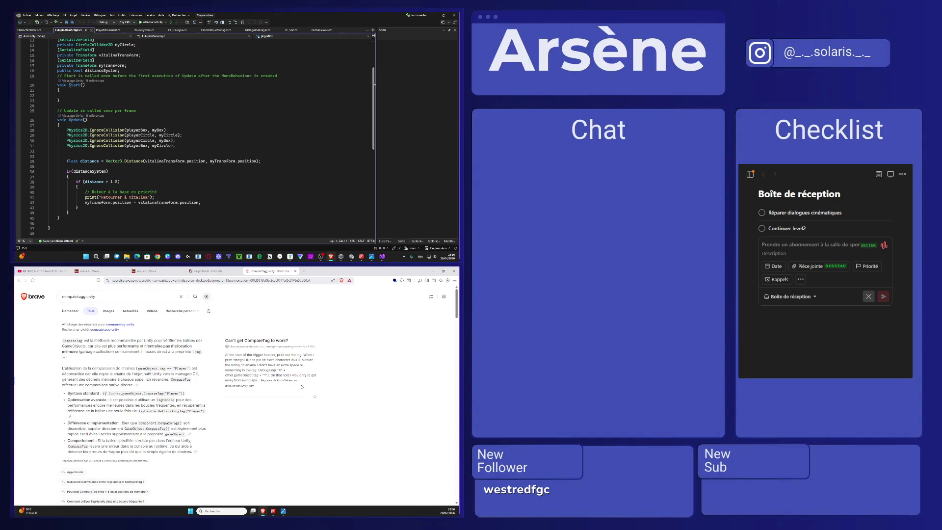
pyautogui.click(211, 271)
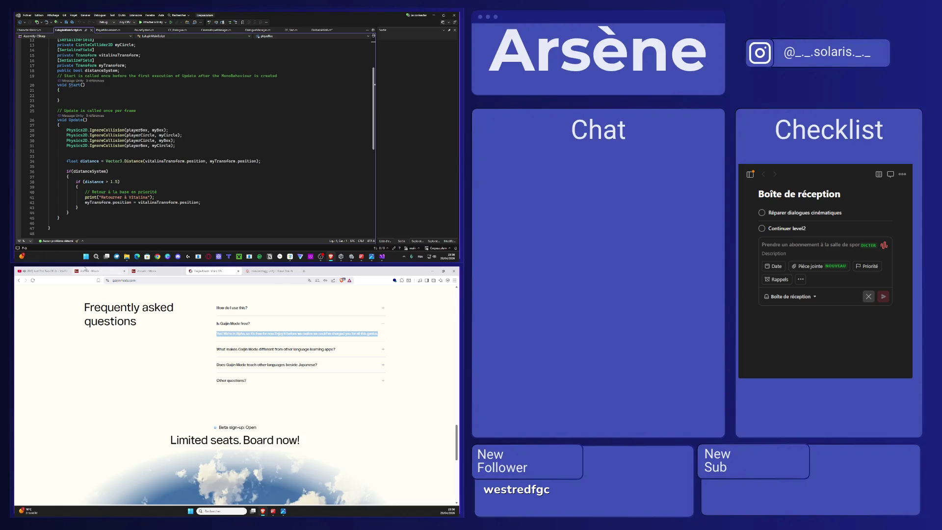
# Step: Return to the 'Just The Two Of Us' YouTube tab, pause and resume it, then reopen DashableWall.cs
pyautogui.click(44, 271)
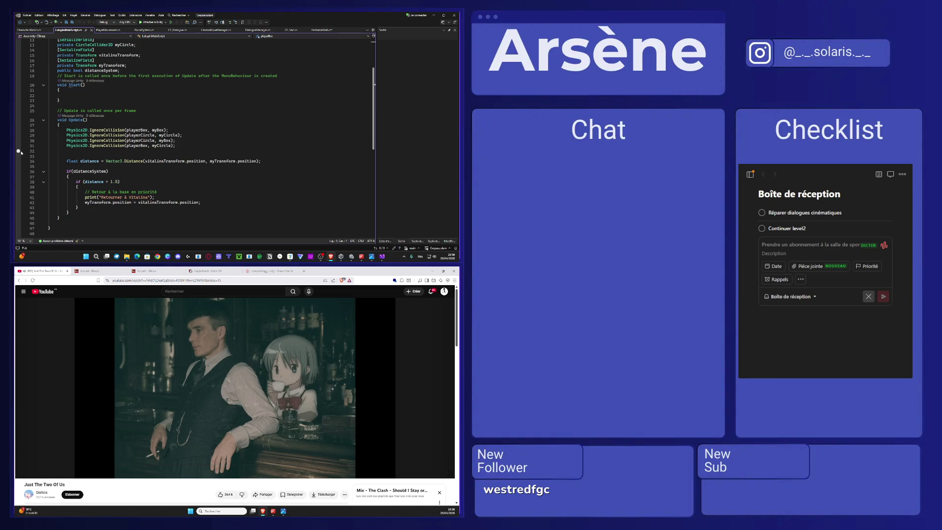
pyautogui.click(244, 395)
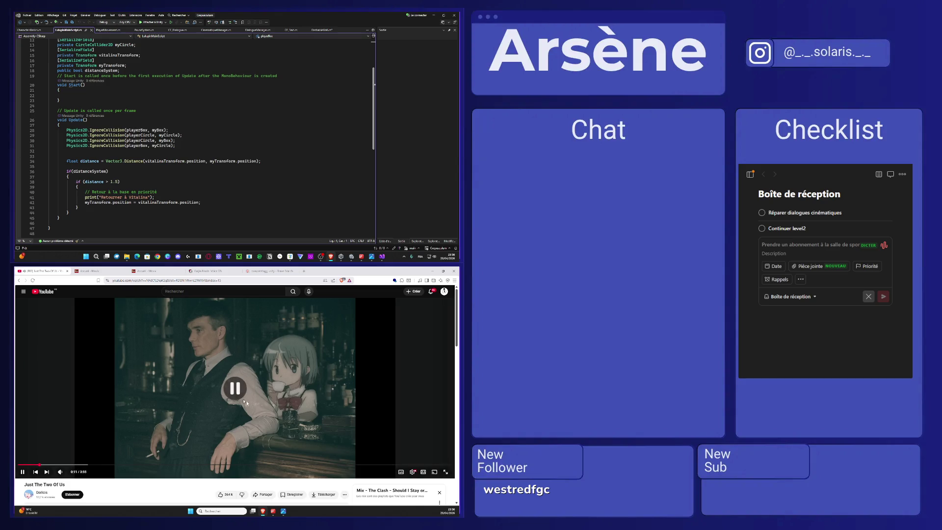
pyautogui.click(294, 393)
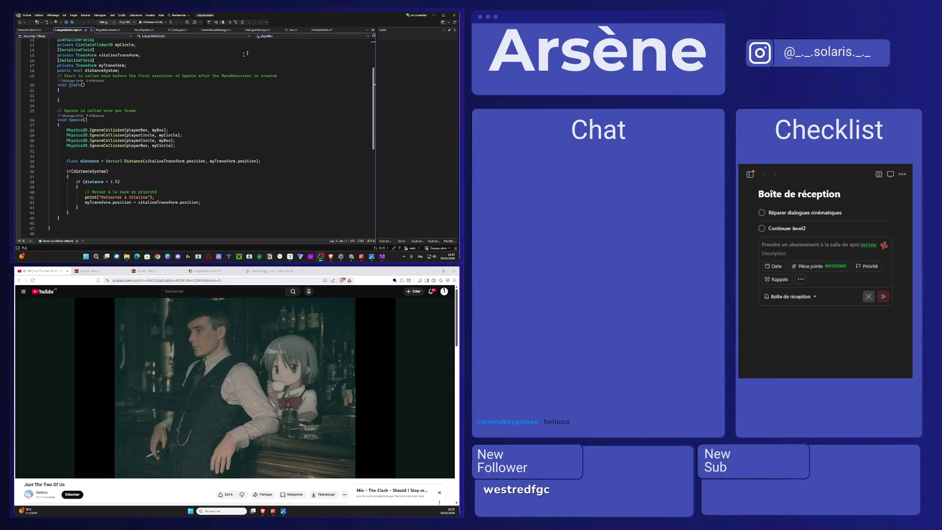
pyautogui.click(321, 30)
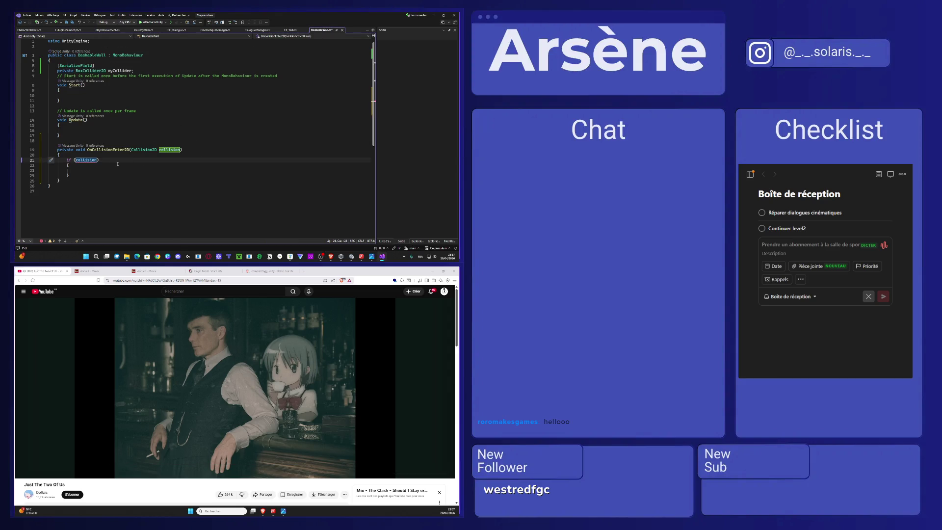
# Step: Rewrite the wall's if condition as collision.gameObject.CompareTag, then return to Unity
pyautogui.click(103, 170)
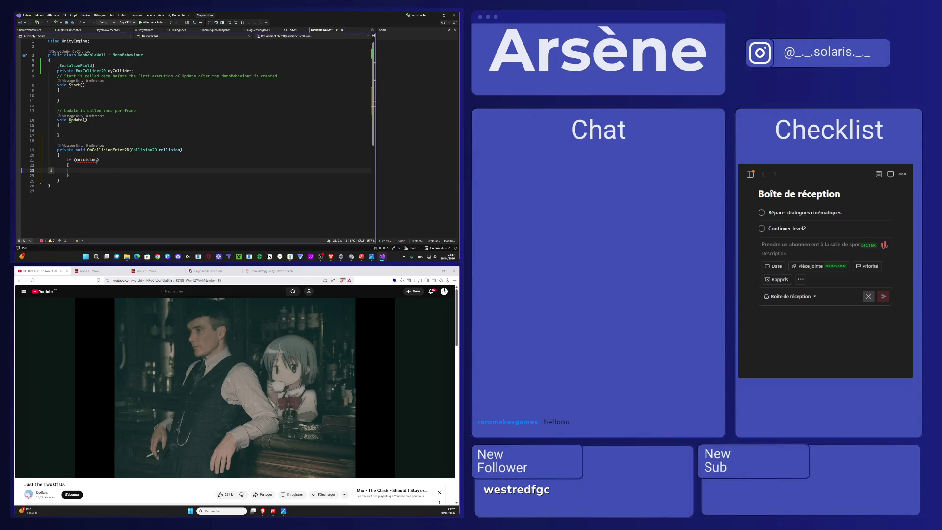
pyautogui.doubleClick(93, 161)
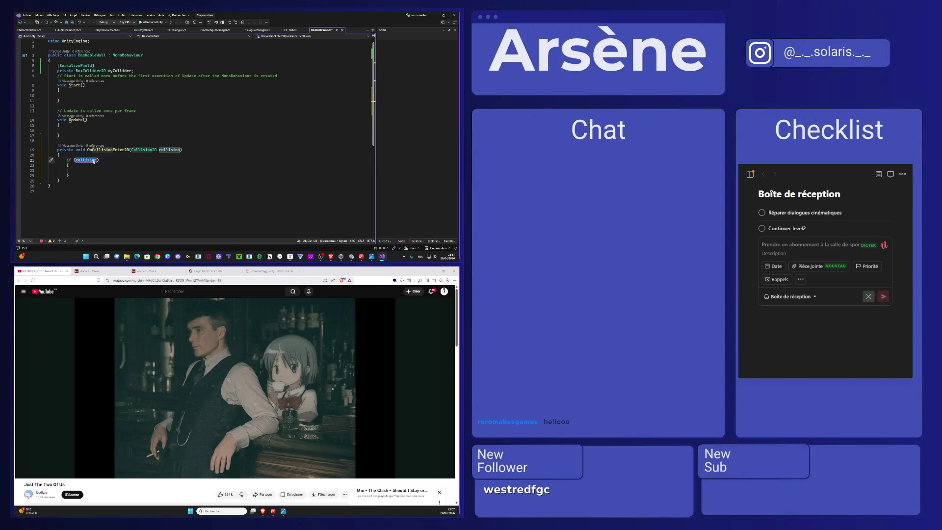
pyautogui.write('co')
pyautogui.write('ion.game')
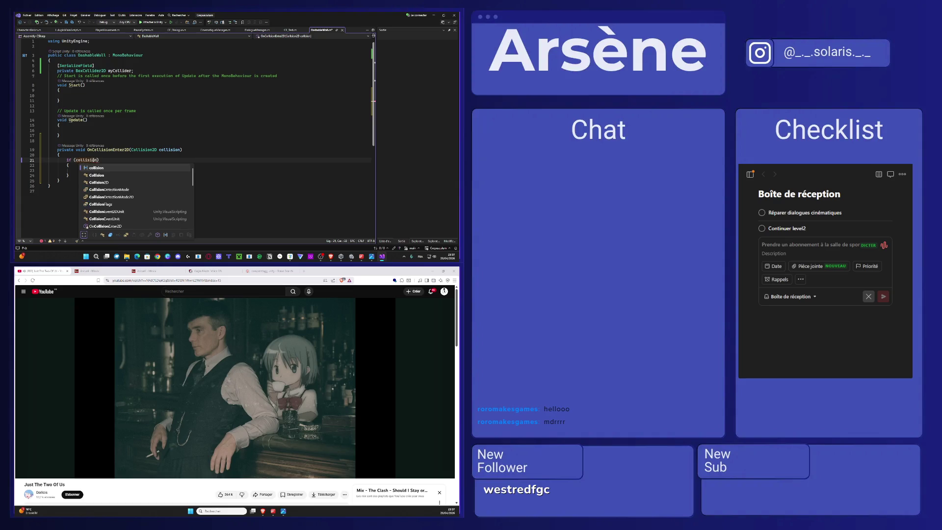
pyautogui.press('Tab')
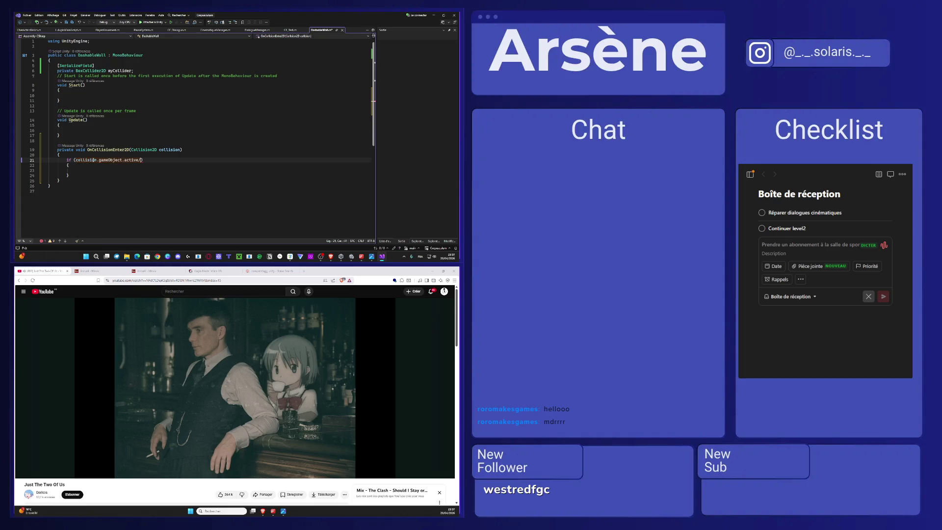
pyautogui.write('.acomp')
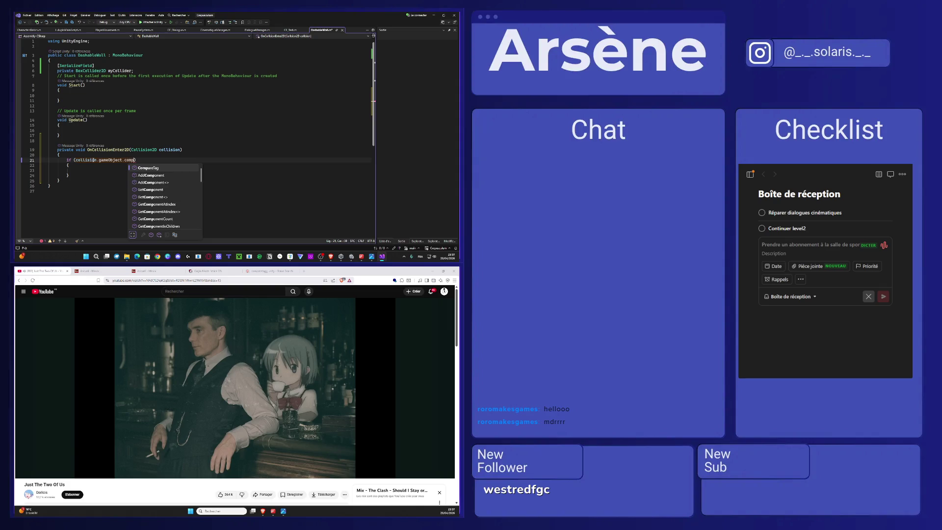
pyautogui.press('Tab')
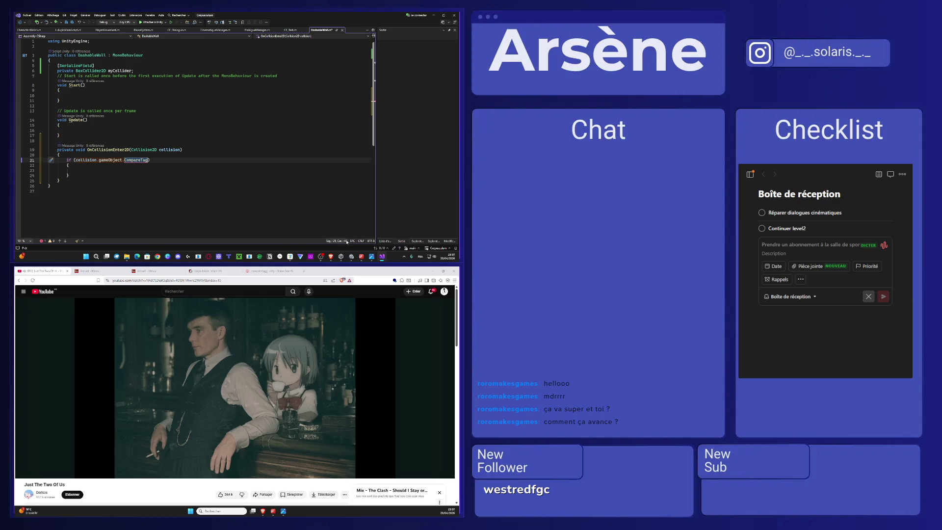
pyautogui.click(351, 257)
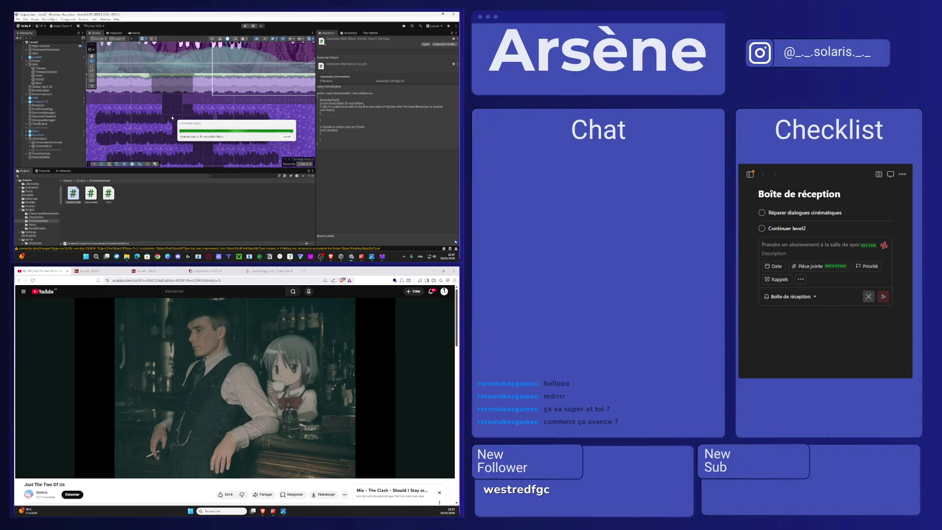
# Step: Zoom the Scene view in and out while the scripts recompile, then open a new Chrome window
pyautogui.scroll(1, 297, 64)
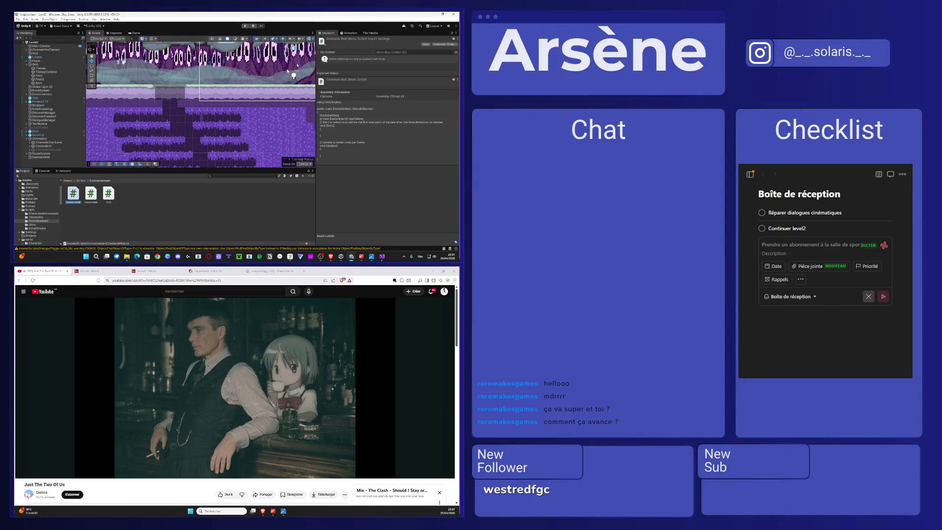
pyautogui.scroll(-3, 225, 139)
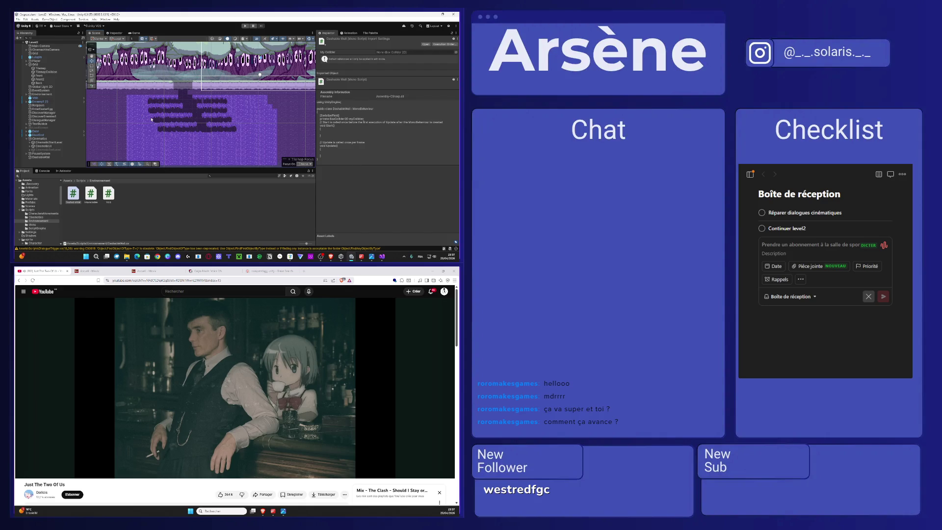
pyautogui.scroll(5, 153, 119)
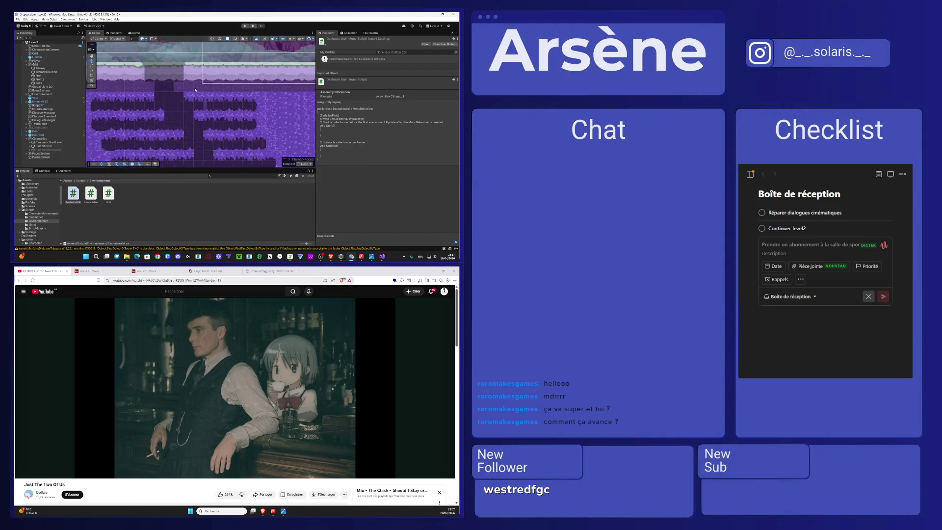
pyautogui.scroll(-5, 191, 89)
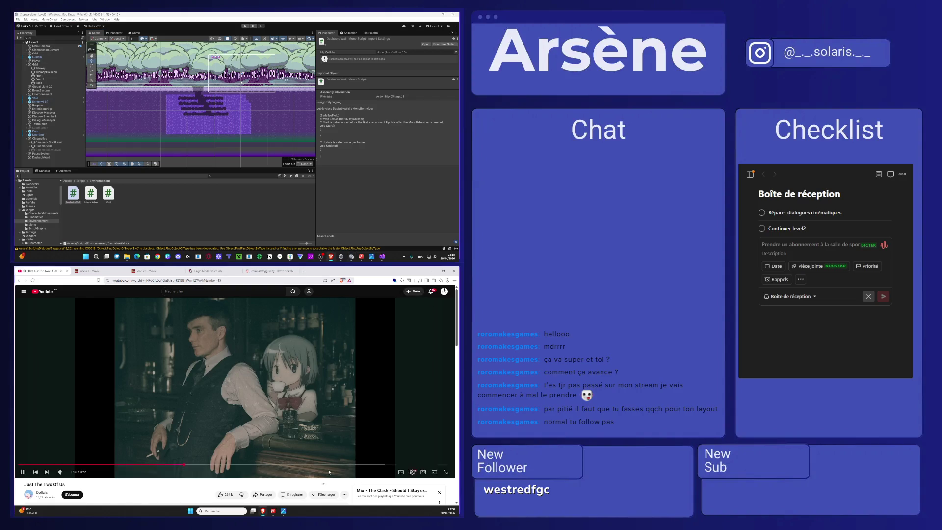
pyautogui.click(157, 256)
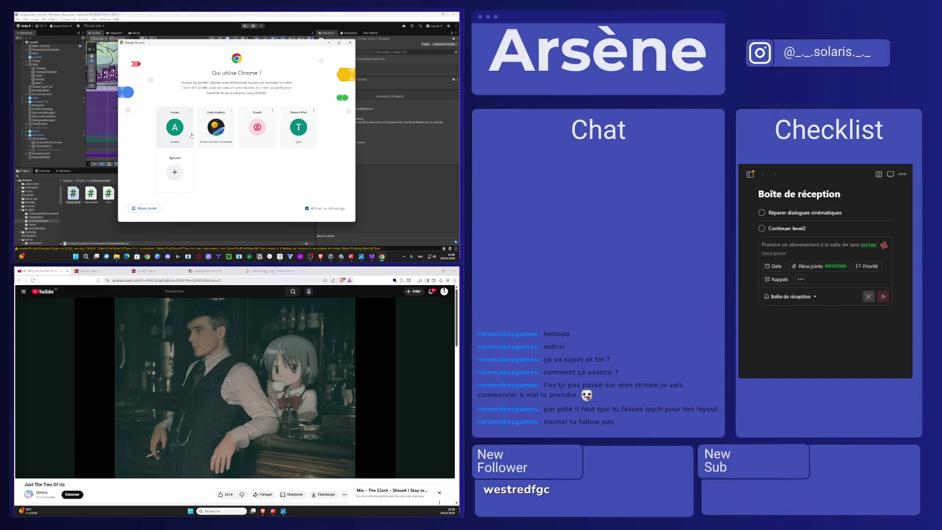
# Step: Load a chatter's twitch.tv channel page under a Chrome profile, browse it, then minimize it
pyautogui.click(180, 126)
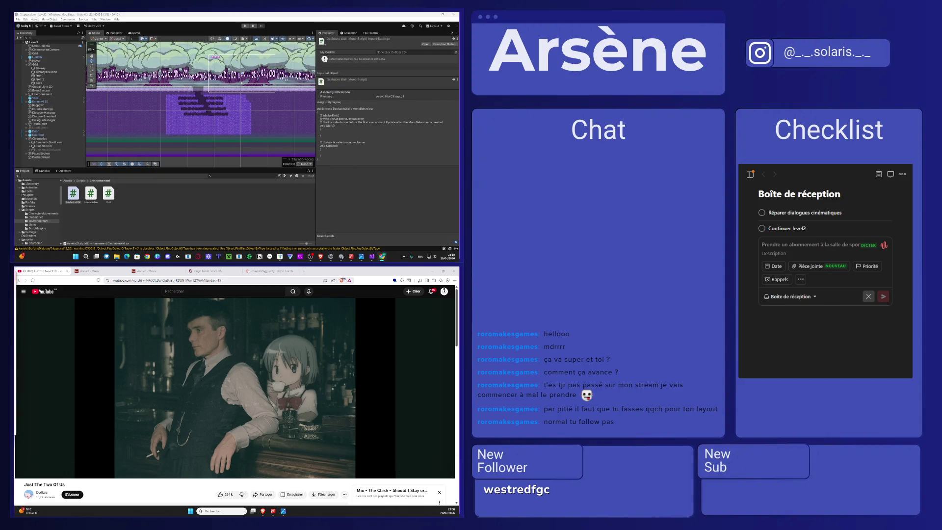
pyautogui.write('twi')
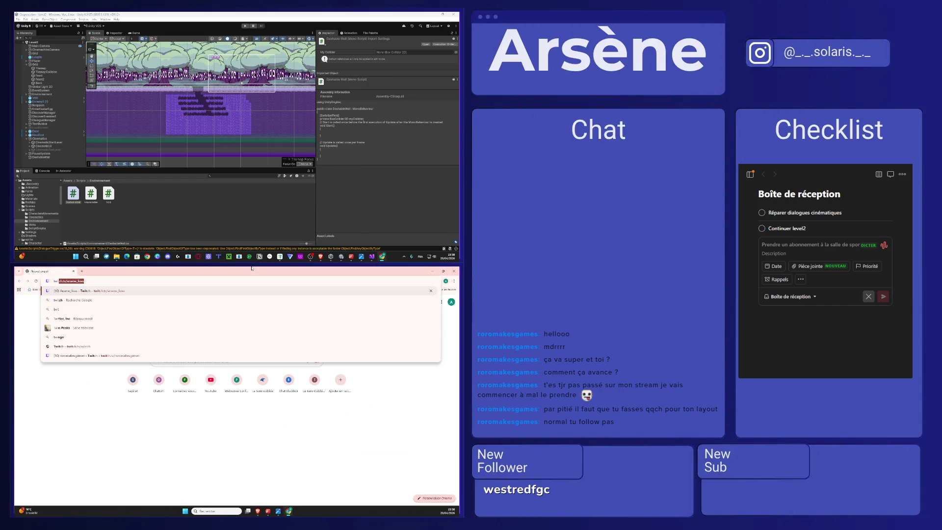
pyautogui.write('tch.tv/')
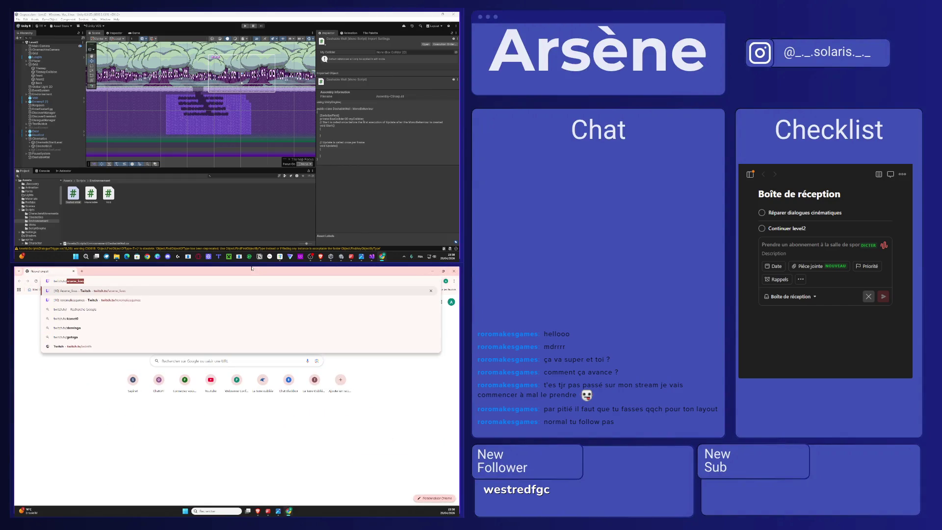
pyautogui.write('ror')
pyautogui.press('Return')
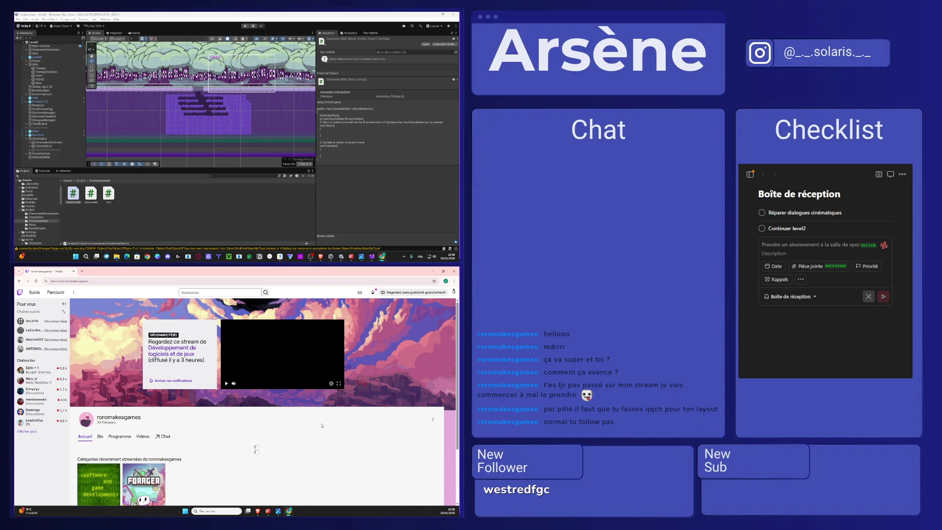
pyautogui.scroll(-1, 294, 397)
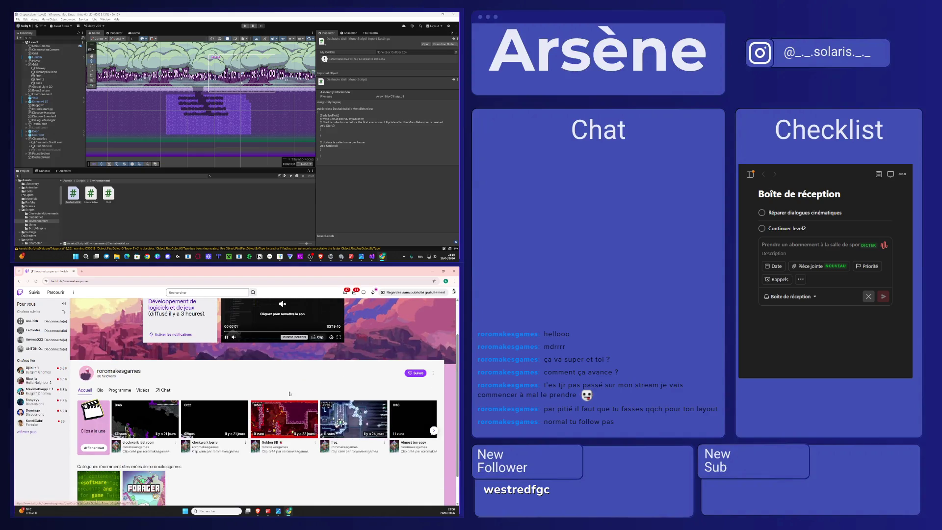
pyautogui.scroll(1, 343, 412)
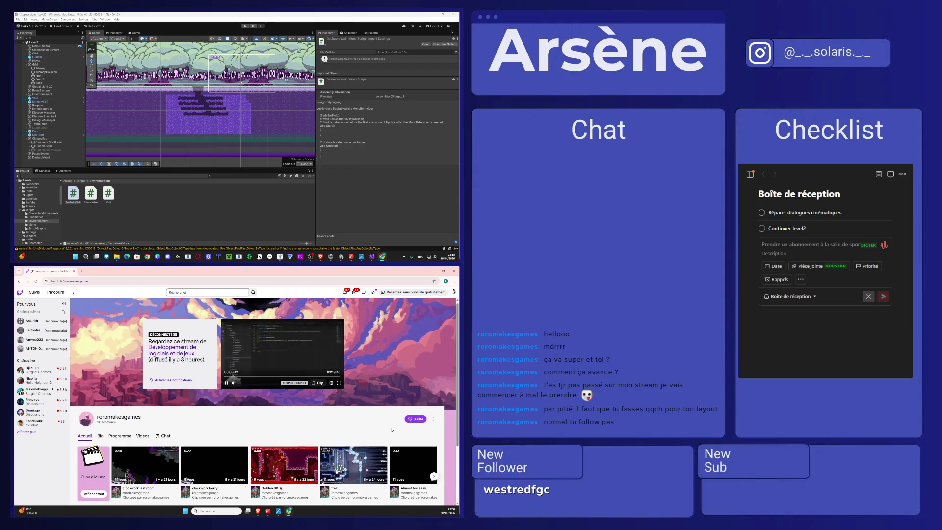
pyautogui.scroll(-2, 392, 430)
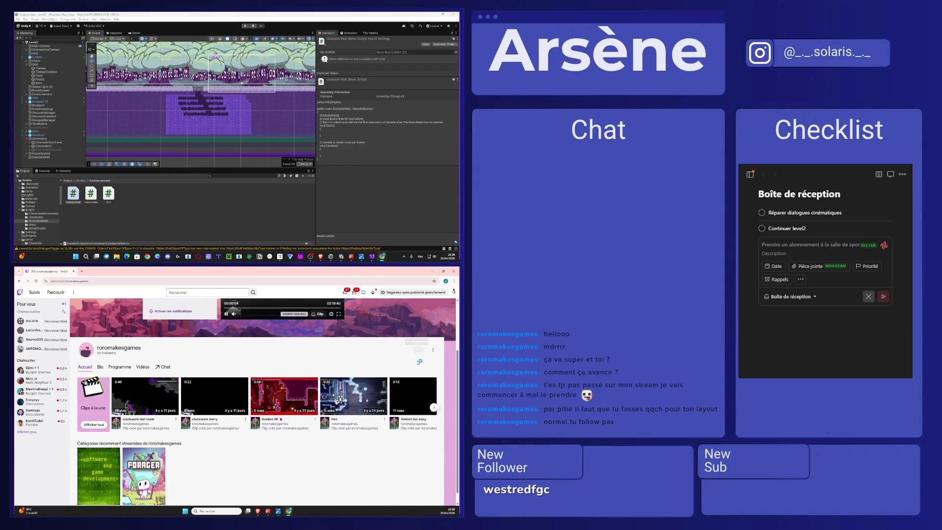
pyautogui.click(432, 271)
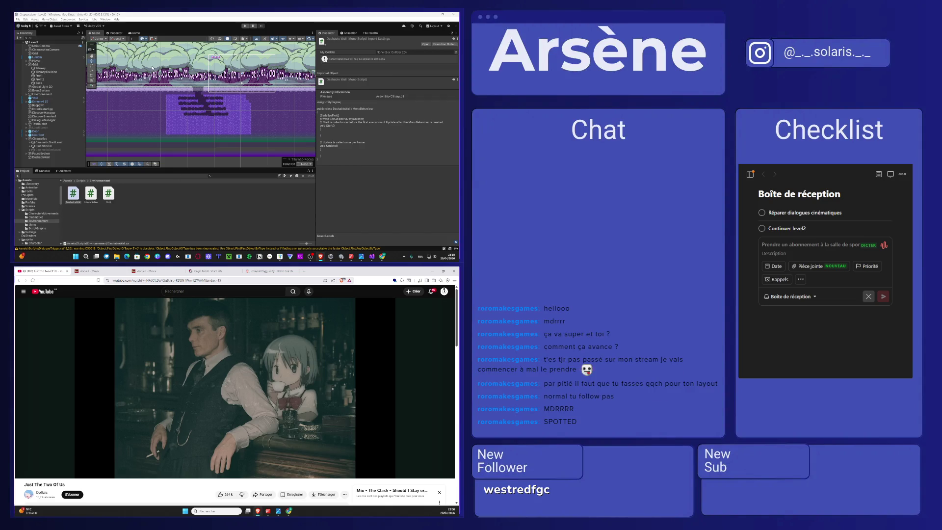
# Step: Restore the channel page, view its past Forager broadcasts, return home and minimize it again
pyautogui.scroll(5, 176, 91)
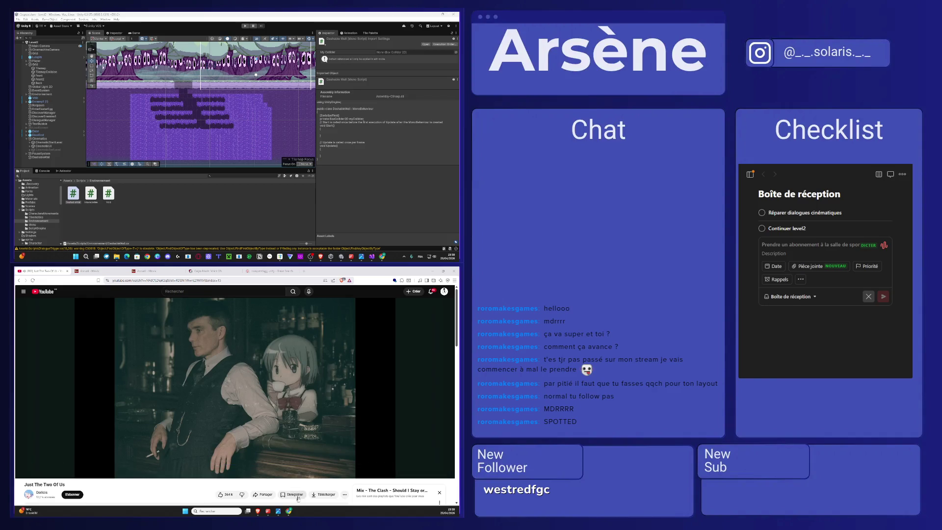
pyautogui.click(289, 511)
pyautogui.scroll(-1, 281, 417)
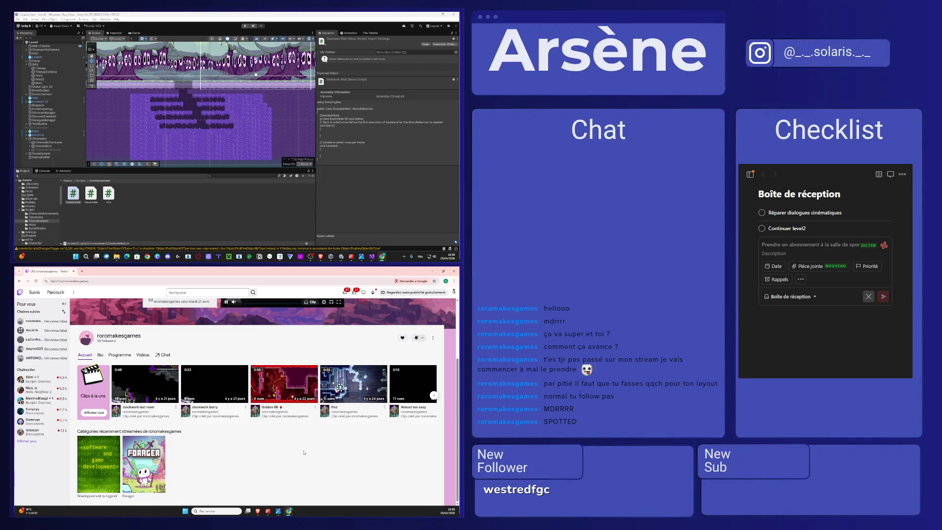
pyautogui.scroll(1, 295, 452)
pyautogui.scroll(-1, 276, 452)
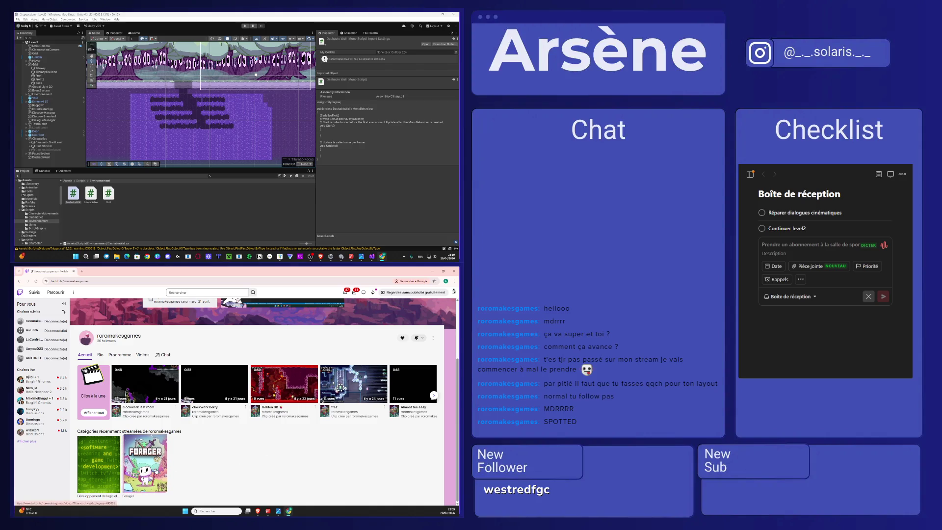
pyautogui.click(144, 461)
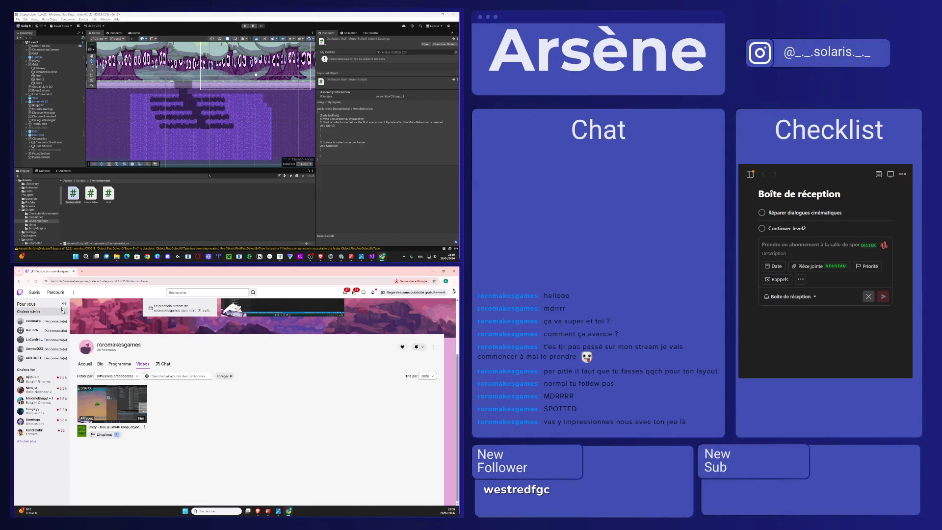
pyautogui.click(20, 281)
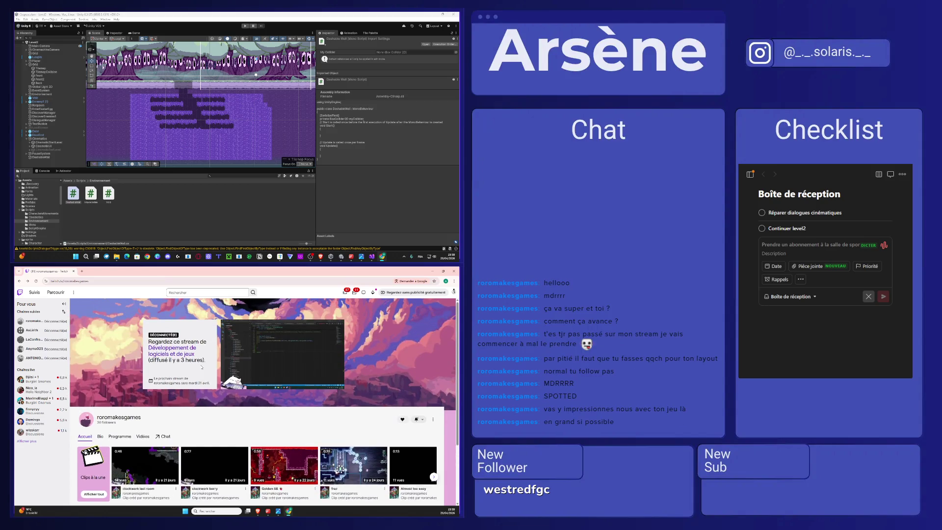
pyautogui.click(432, 271)
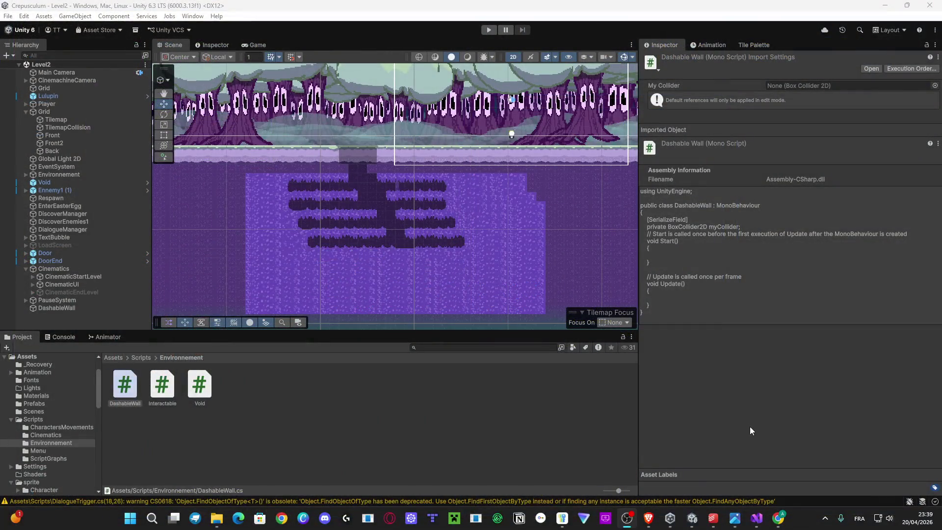
pyautogui.scroll(3, 455, 191)
pyautogui.scroll(-4, 425, 199)
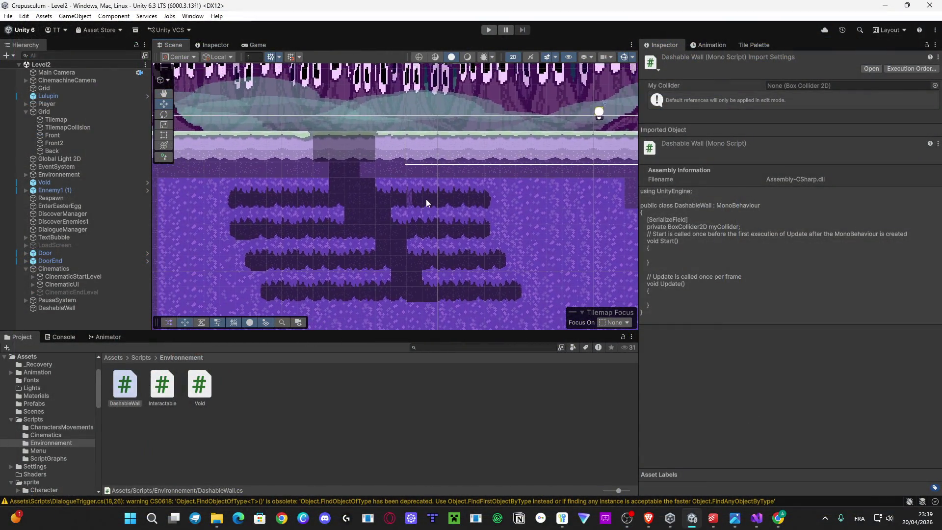
pyautogui.scroll(2, 424, 189)
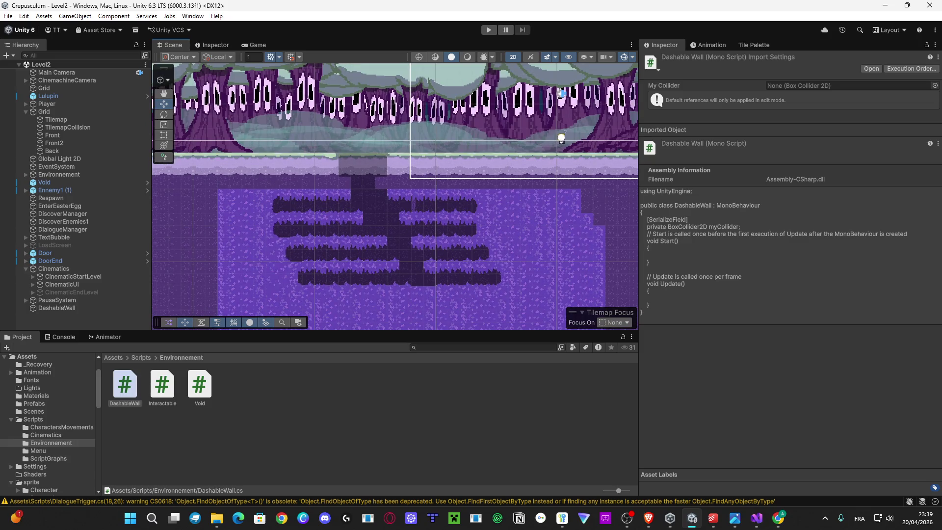
pyautogui.hotkey('alt', 'Tab')
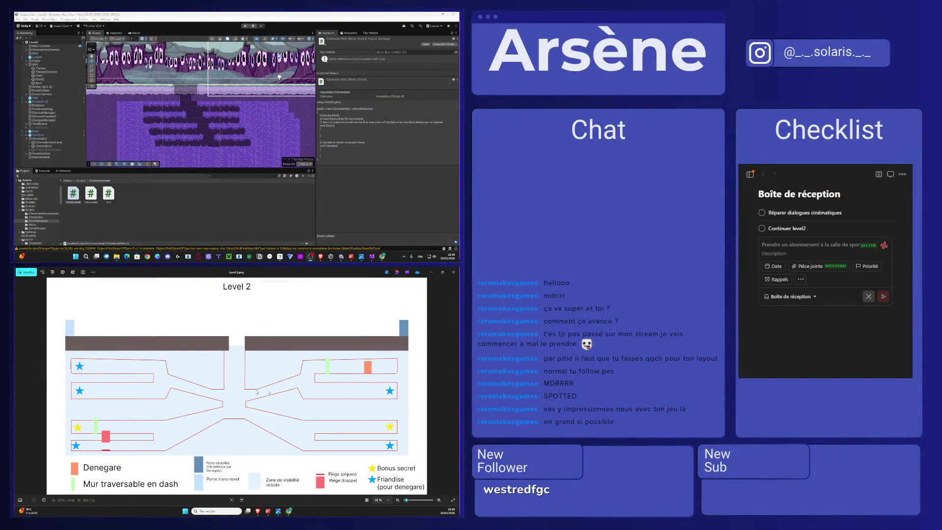
pyautogui.scroll(3, 179, 72)
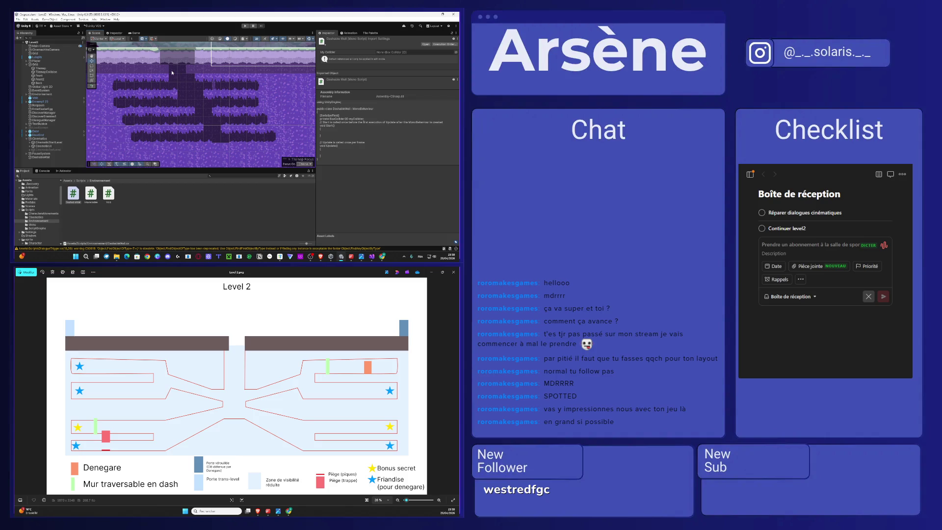
pyautogui.moveTo(172, 72); pyautogui.dragTo(197, 89)
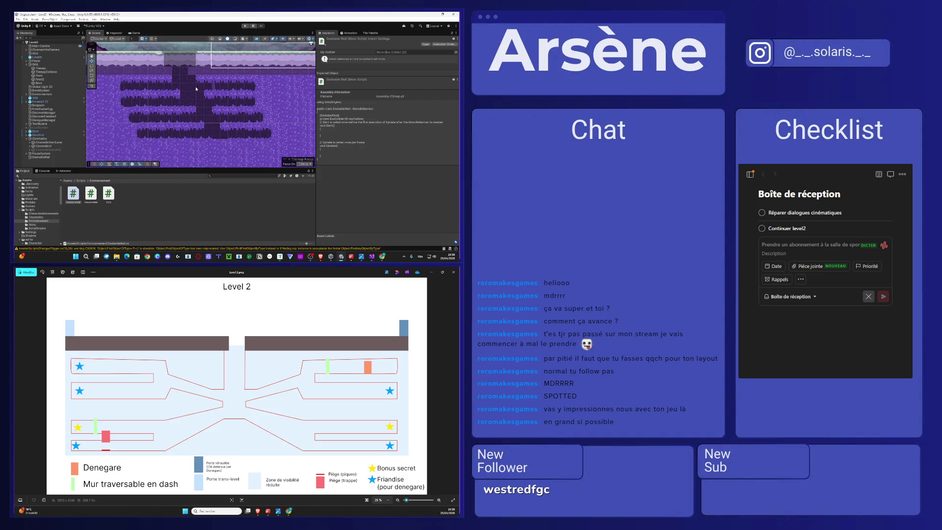
pyautogui.scroll(-2, 210, 82)
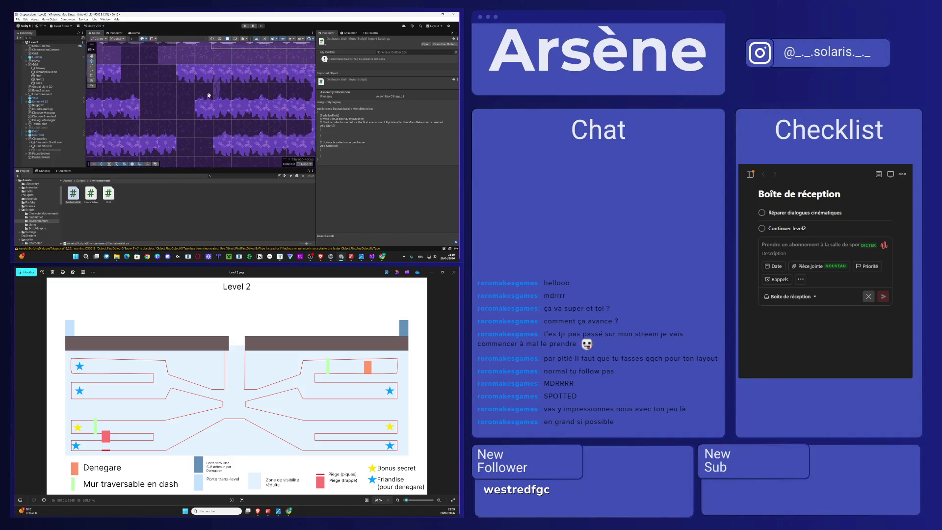
pyautogui.click(431, 272)
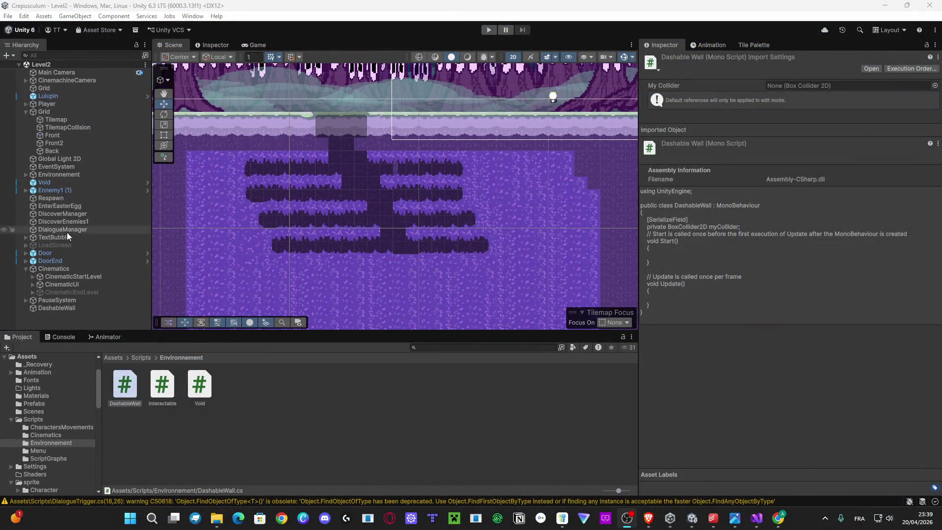
# Step: Disable the Global Light 2D object after checking its Target Sorting Layers list
pyautogui.moveTo(435, 92); pyautogui.dragTo(359, 145)
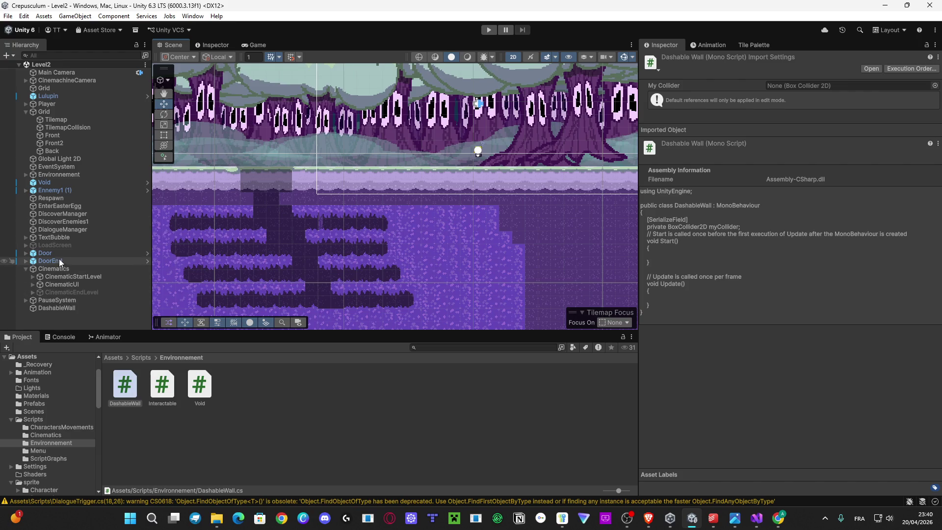
pyautogui.click(72, 160)
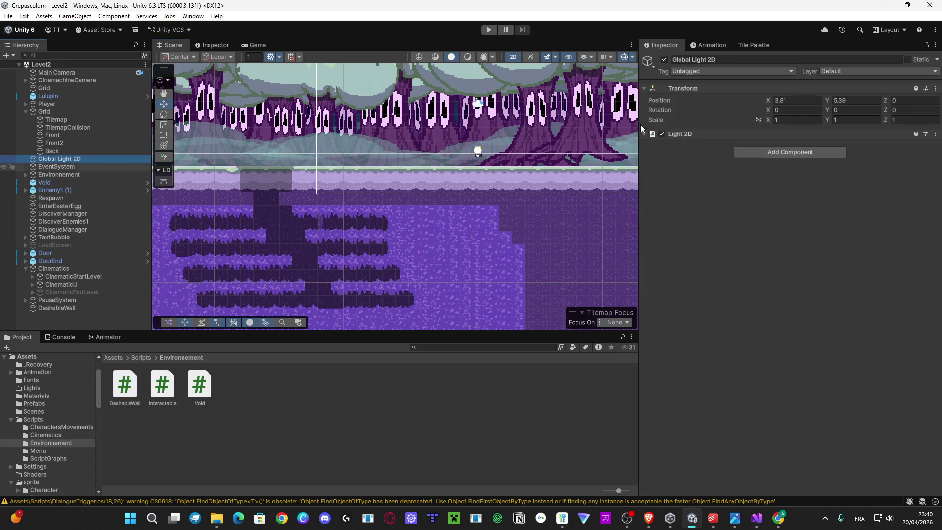
pyautogui.click(663, 60)
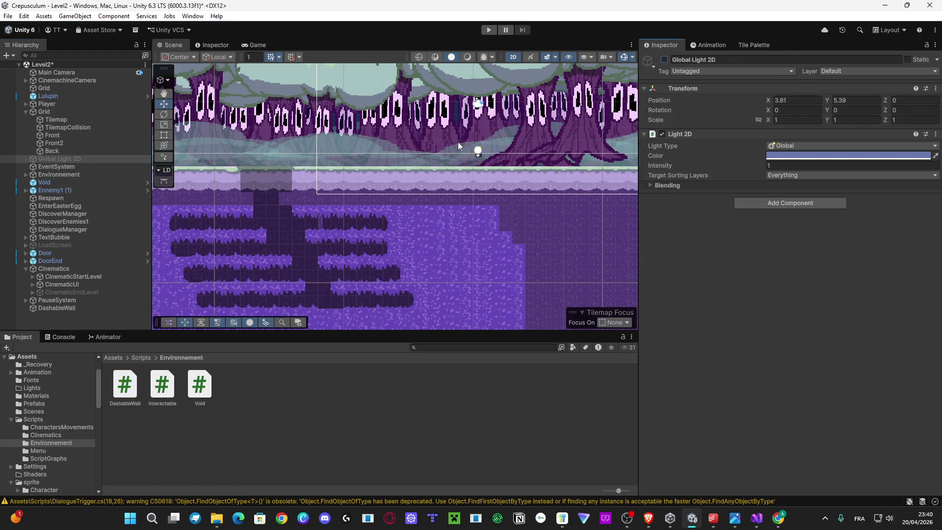
pyautogui.click(664, 59)
pyautogui.click(783, 175)
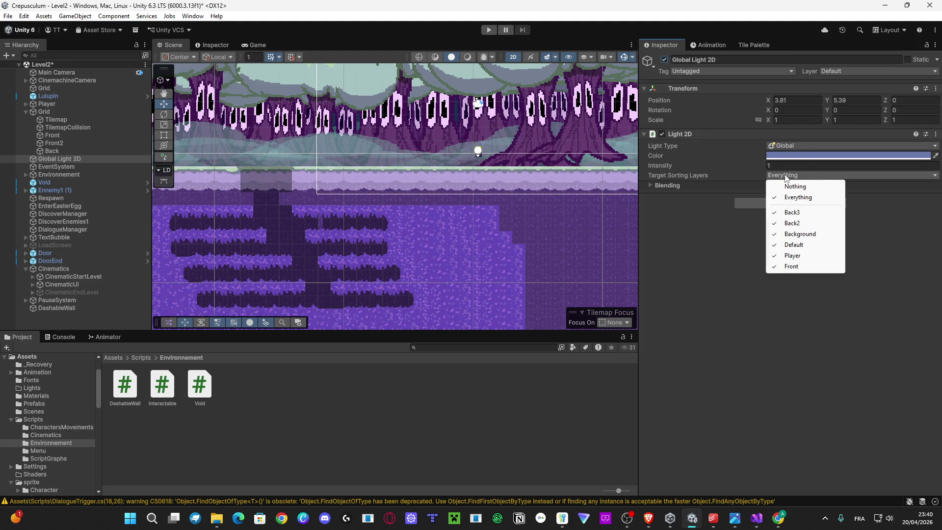
pyautogui.click(664, 60)
pyautogui.click(664, 60)
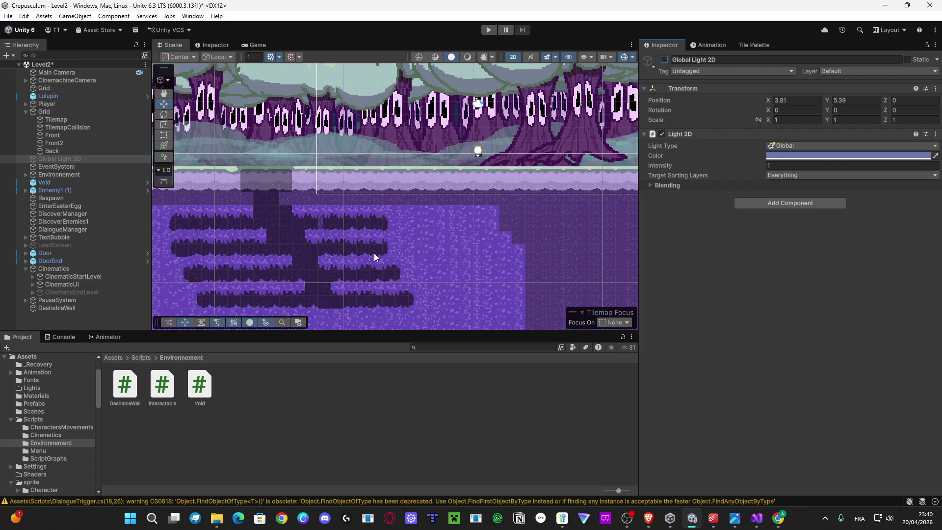
pyautogui.click(479, 152)
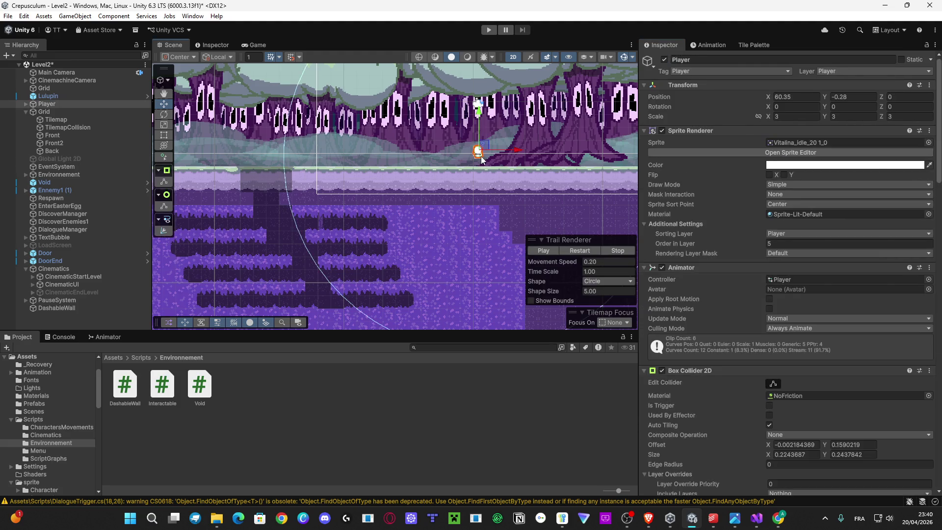
# Step: Move the Player left to X 47.04 and inspect its PlayerLight child's colour
pyautogui.moveTo(479, 152); pyautogui.dragTo(308, 161)
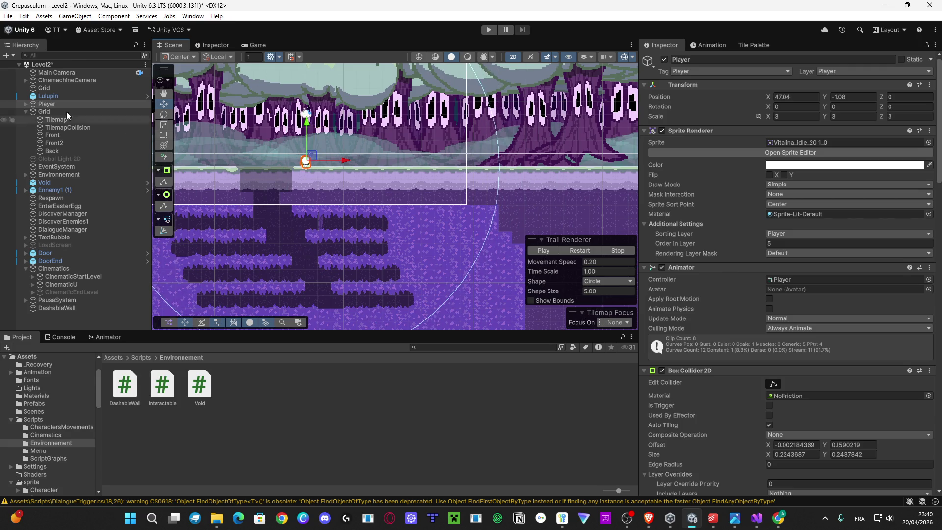
pyautogui.click(24, 105)
pyautogui.click(25, 104)
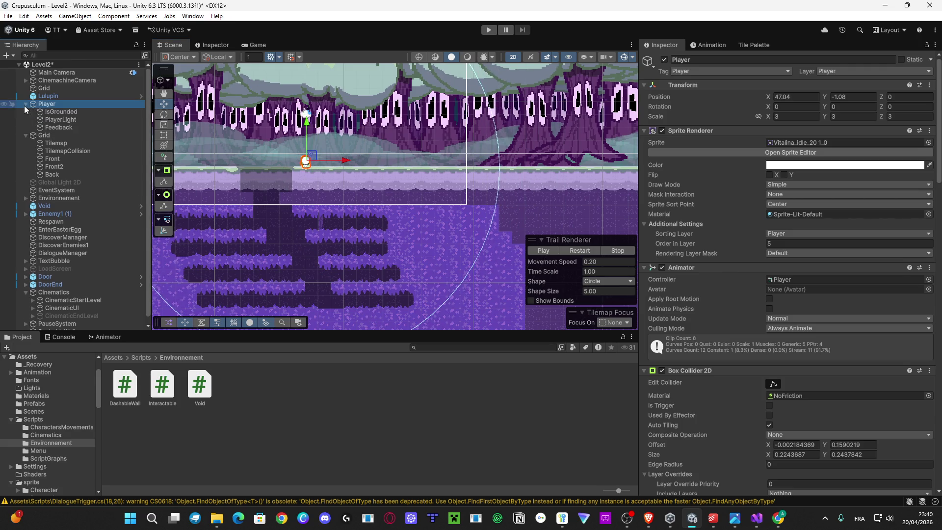
pyautogui.rightClick(75, 106)
pyautogui.click(49, 122)
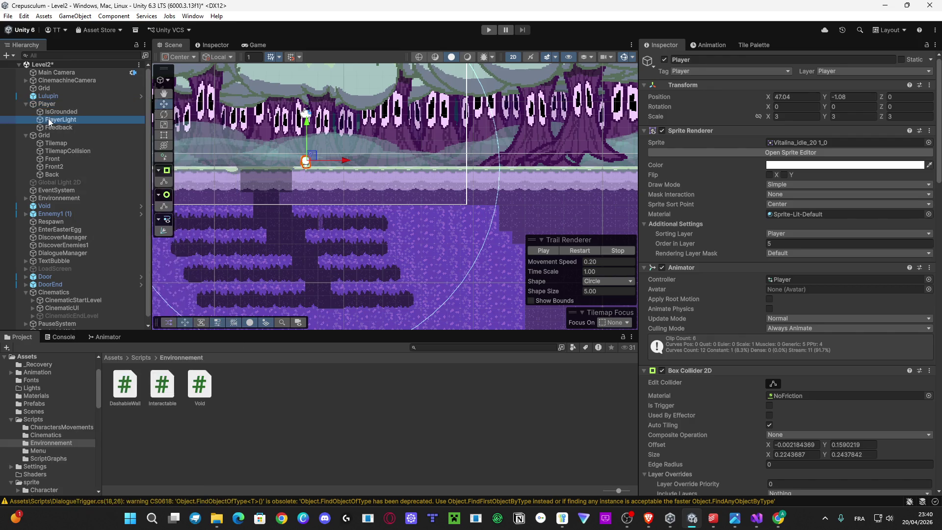
pyautogui.scroll(-5, 322, 166)
pyautogui.moveTo(304, 171); pyautogui.dragTo(329, 180)
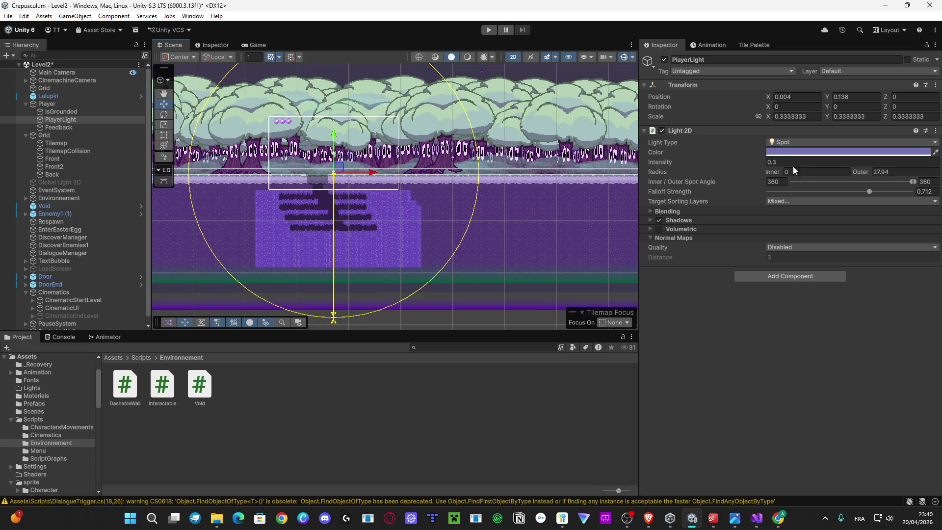
pyautogui.click(788, 152)
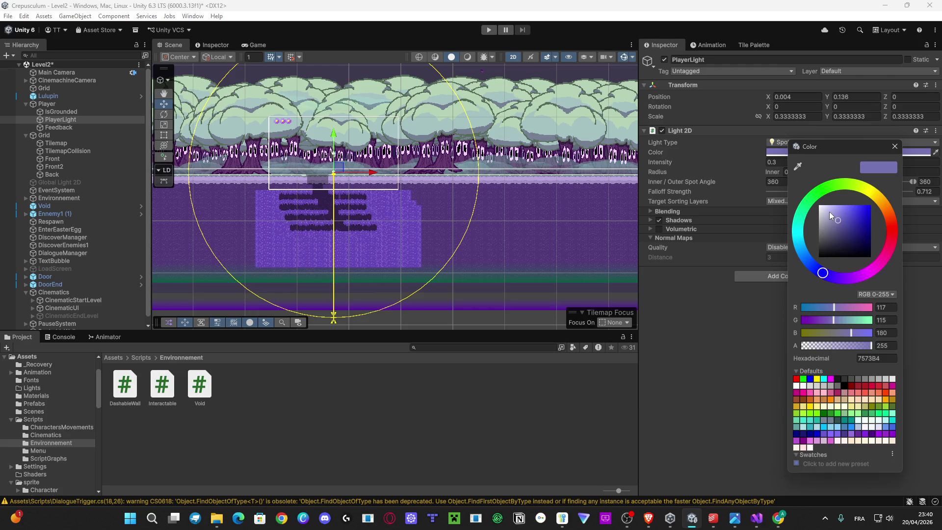
pyautogui.click(729, 322)
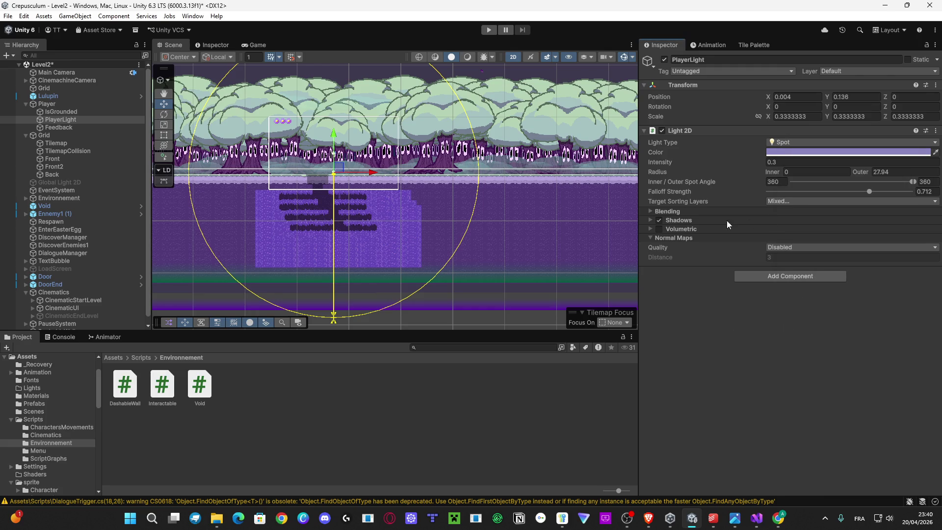
# Step: Filter the Hierarchy by 'light' and select the Global Light 2D object
pyautogui.scroll(-5, 411, 197)
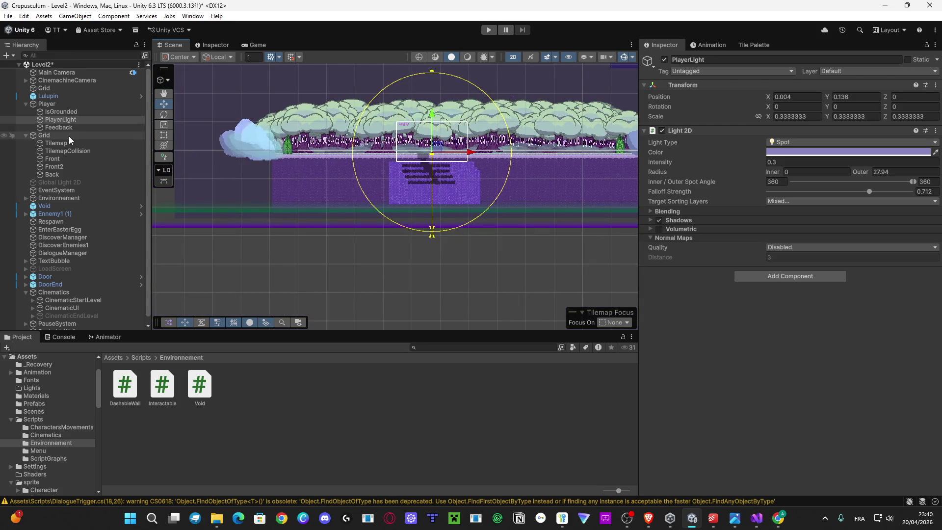
pyautogui.click(83, 181)
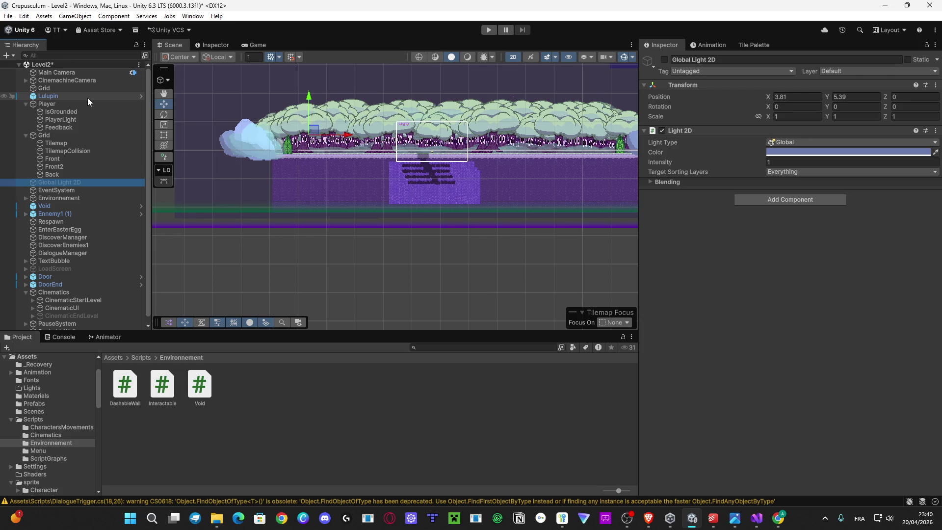
pyautogui.scroll(-1, 87, 98)
pyautogui.click(70, 55)
pyautogui.write('light')
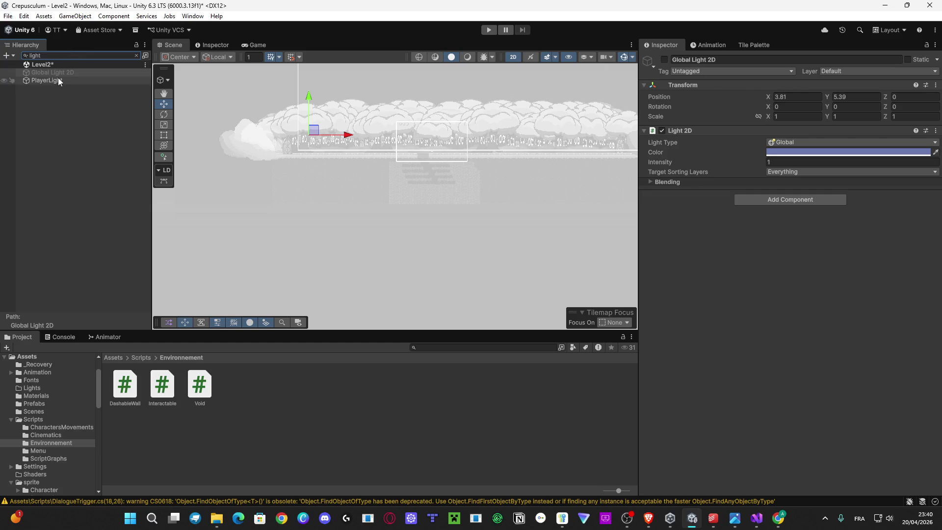
pyautogui.scroll(-5, 579, 131)
pyautogui.scroll(2, 481, 182)
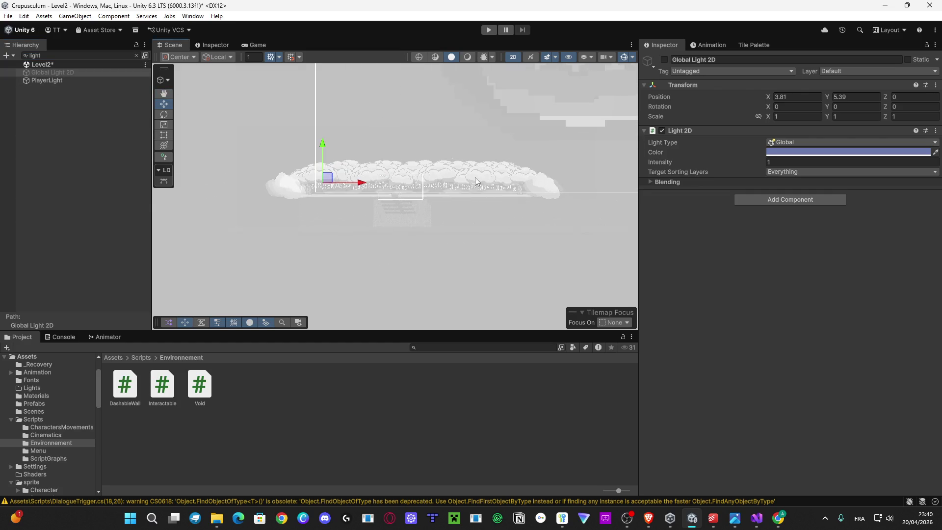
pyautogui.scroll(4, 354, 181)
# Step: Set Global Light 2D's Target Sorting Layers to Nothing, clear the filter and show the Game view
pyautogui.click(800, 172)
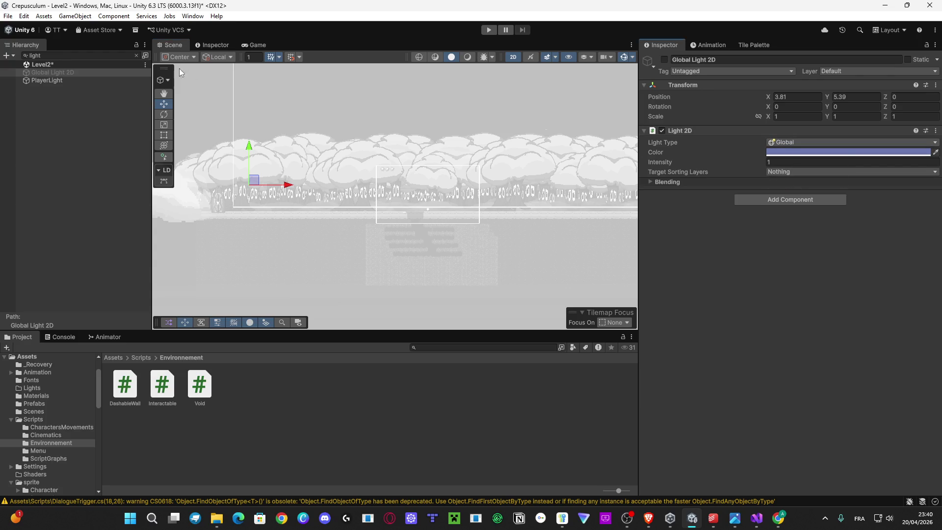
pyautogui.click(63, 57)
pyautogui.press('BackSpace')
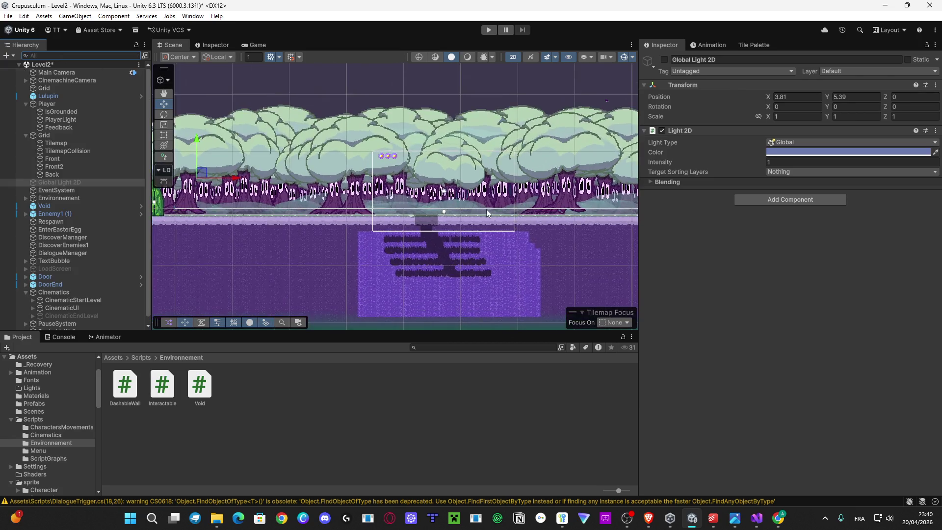
pyautogui.click(257, 44)
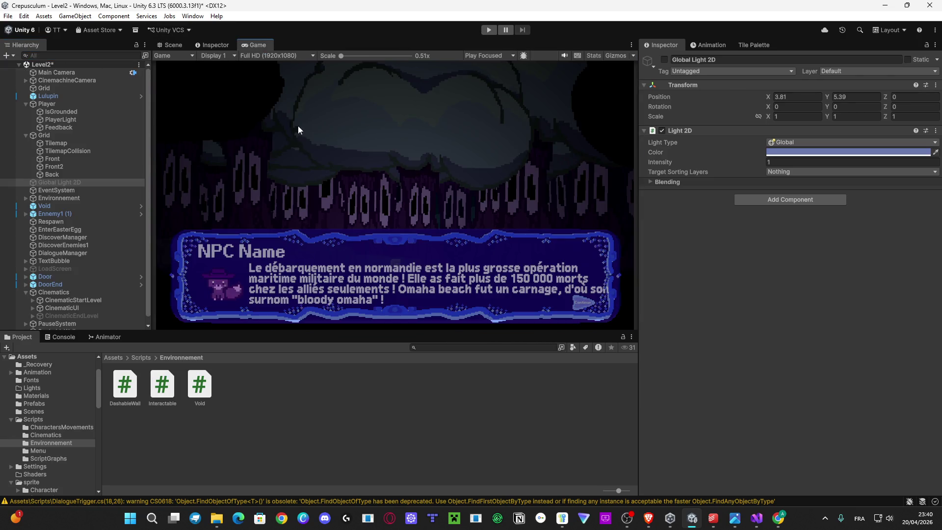
# Step: Play Level2 past the NPC dialogue, then reselect PlayerLight in the Scene view
pyautogui.click(487, 31)
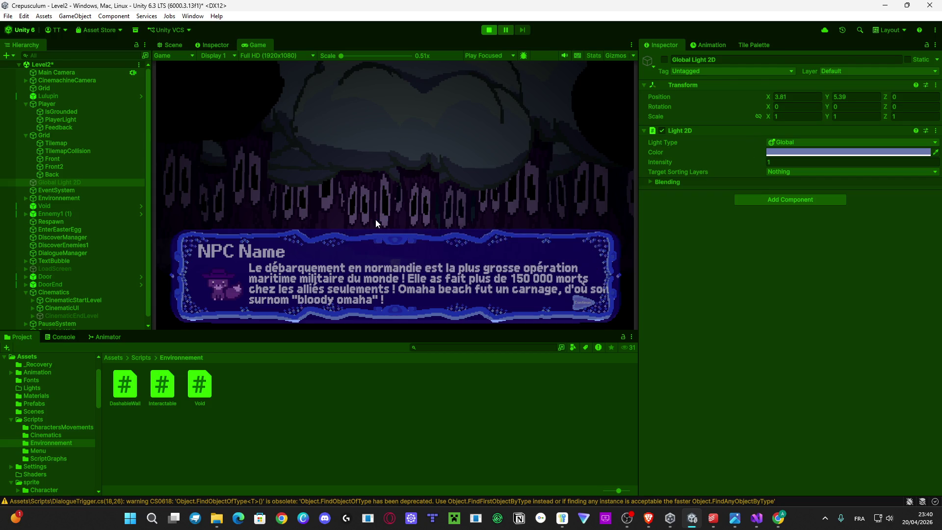
pyautogui.click(375, 219)
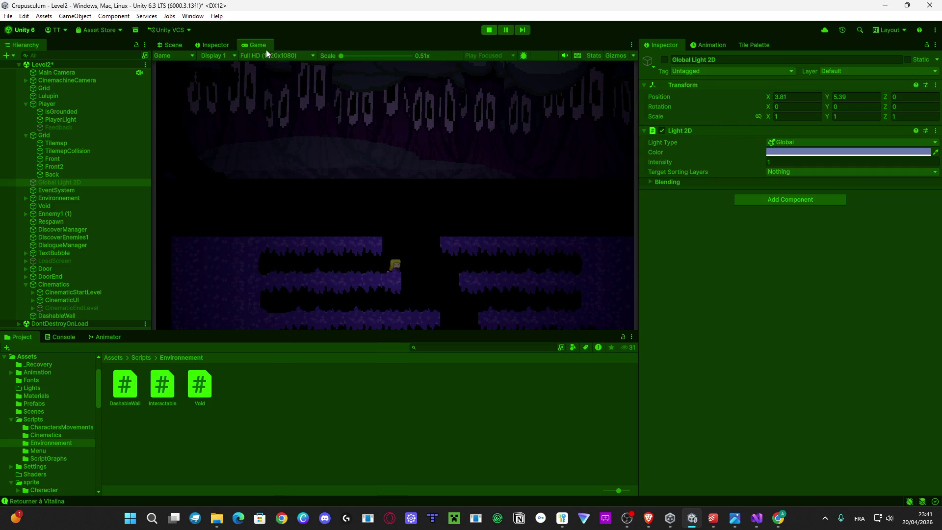
pyautogui.click(169, 45)
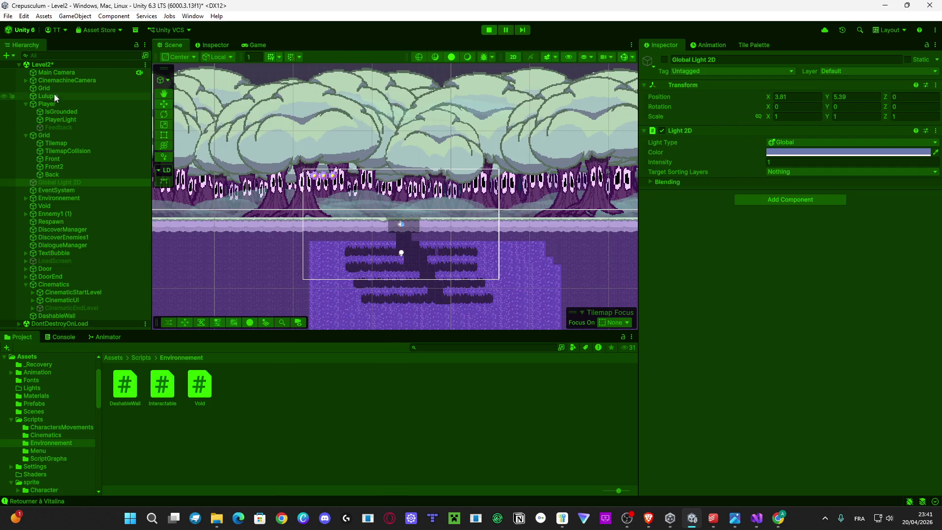
pyautogui.click(74, 119)
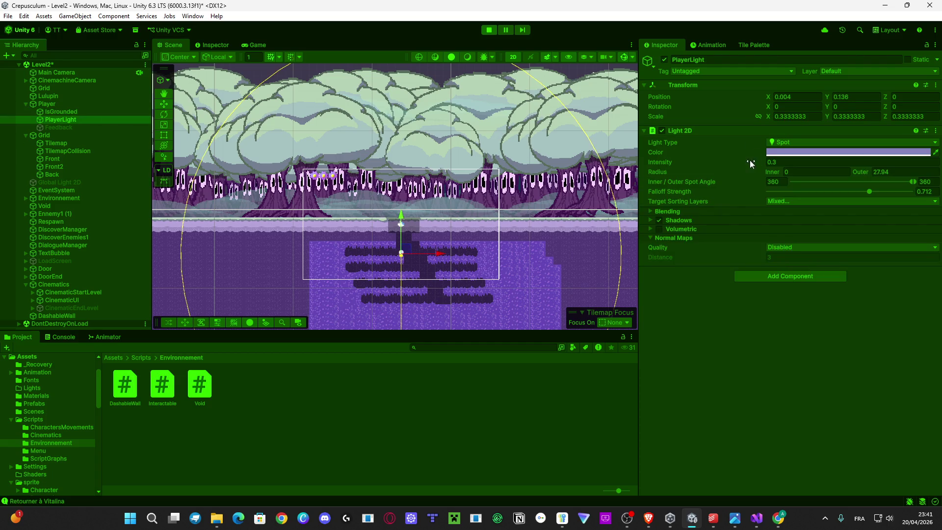
# Step: Set PlayerLight to intensity 8.16, radius inner 0.88 and outer 3.51, and add the Background layer
pyautogui.click(246, 45)
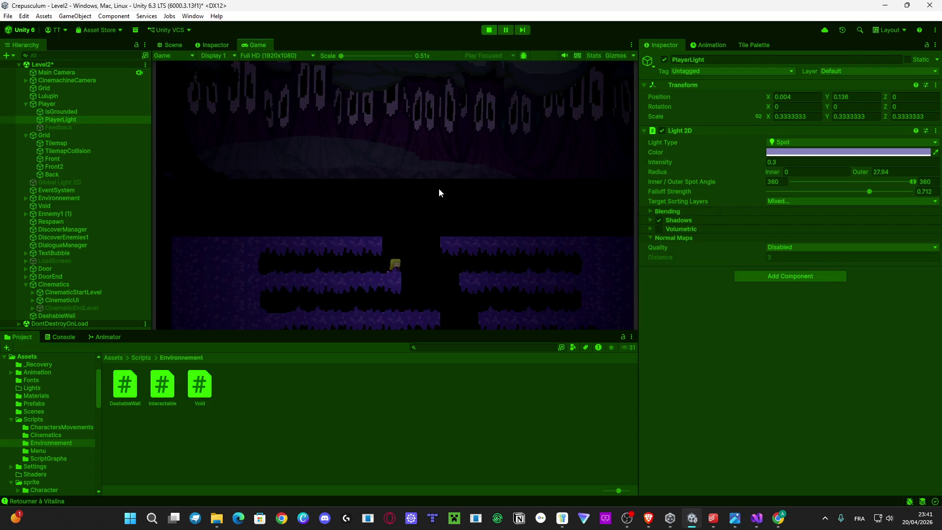
pyautogui.moveTo(866, 172)
pyautogui.mouseDown()
pyautogui.moveTo(785, 200)
pyautogui.moveTo(536, 225)
pyautogui.mouseUp()
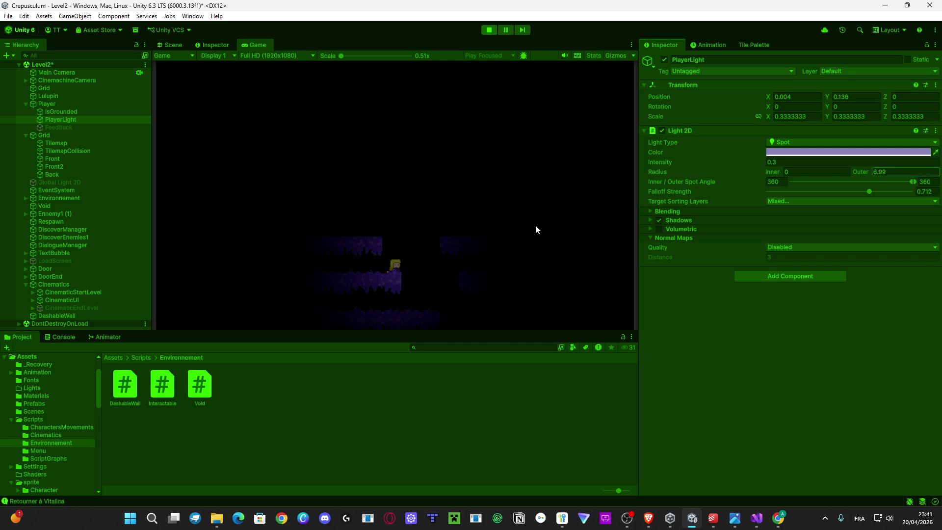
pyautogui.moveTo(667, 163); pyautogui.dragTo(674, 166)
pyautogui.moveTo(861, 172)
pyautogui.mouseDown()
pyautogui.moveTo(800, 180)
pyautogui.moveTo(780, 171)
pyautogui.mouseUp()
pyautogui.moveTo(678, 160)
pyautogui.mouseDown()
pyautogui.moveTo(793, 185)
pyautogui.moveTo(775, 171)
pyautogui.moveTo(789, 175)
pyautogui.mouseUp()
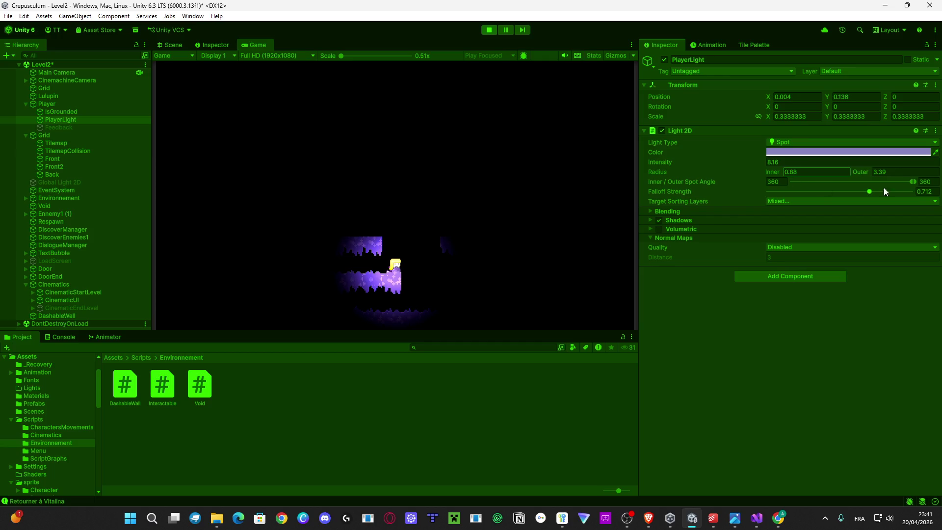
pyautogui.moveTo(864, 174); pyautogui.dragTo(866, 171)
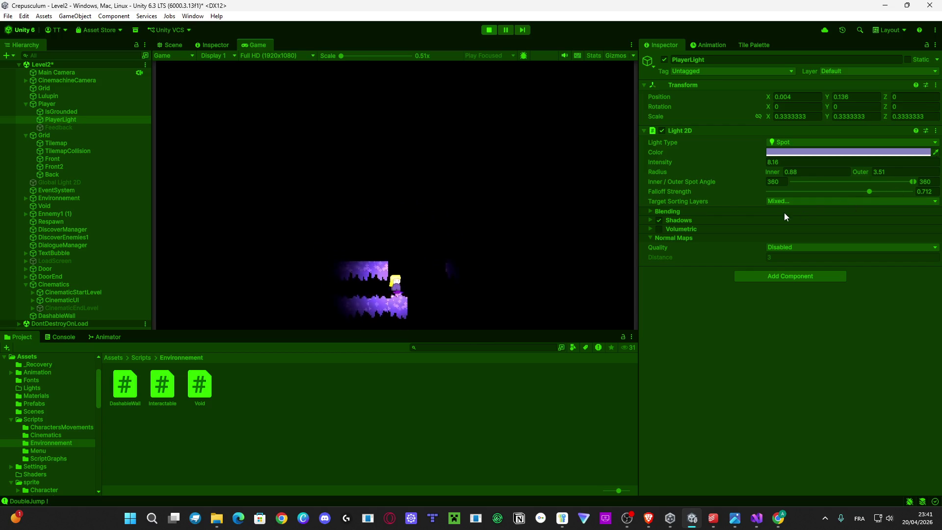
pyautogui.click(812, 203)
pyautogui.click(799, 259)
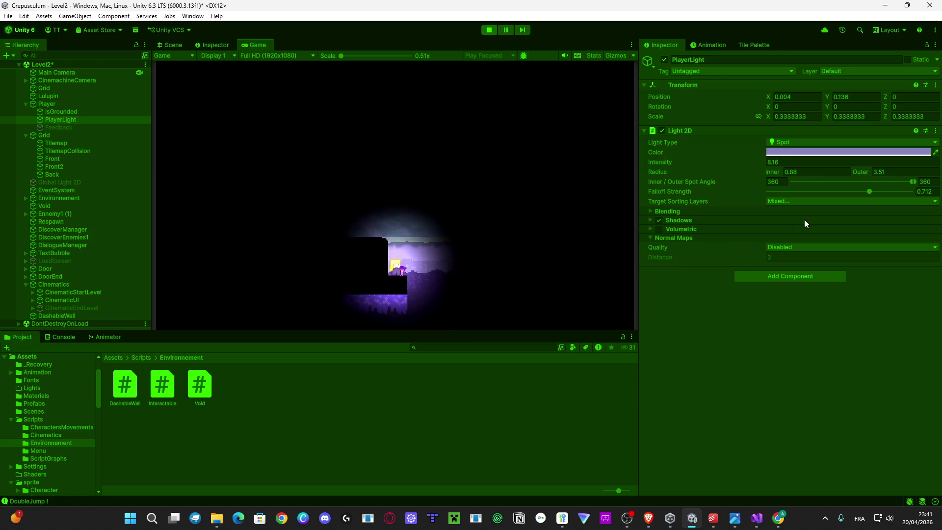
pyautogui.click(812, 200)
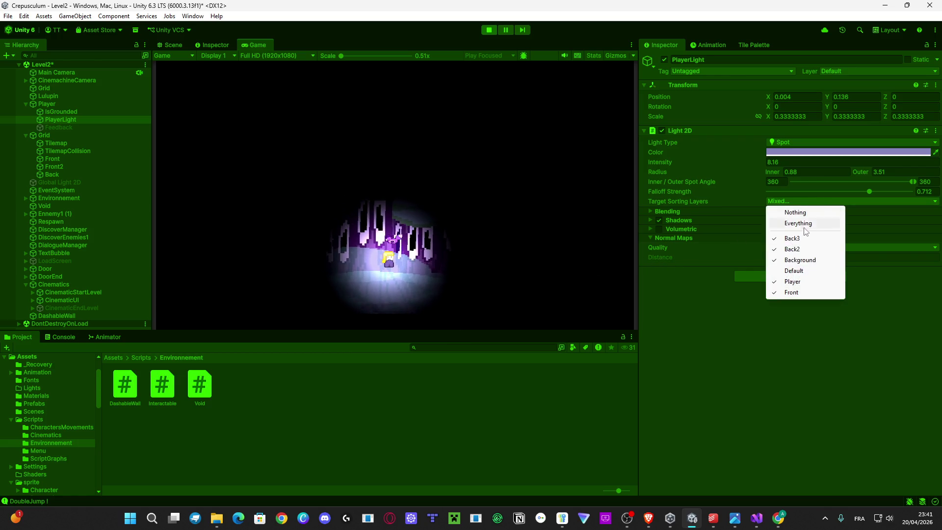
pyautogui.click(799, 271)
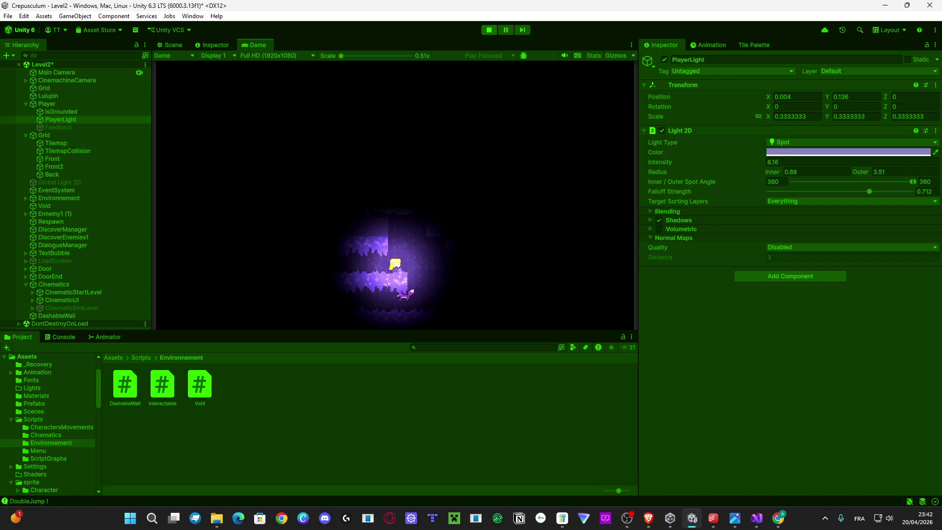
pyautogui.hotkey('alt', 'Tab')
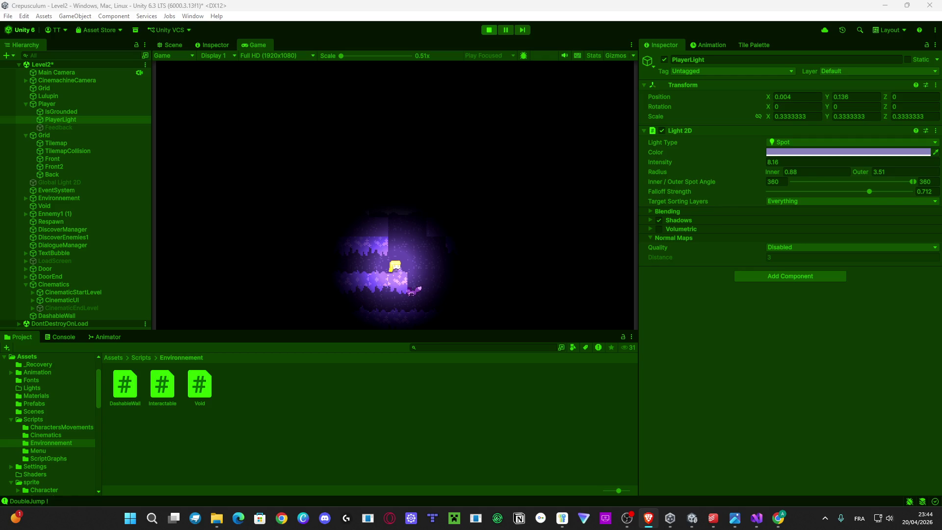
pyautogui.click(626, 517)
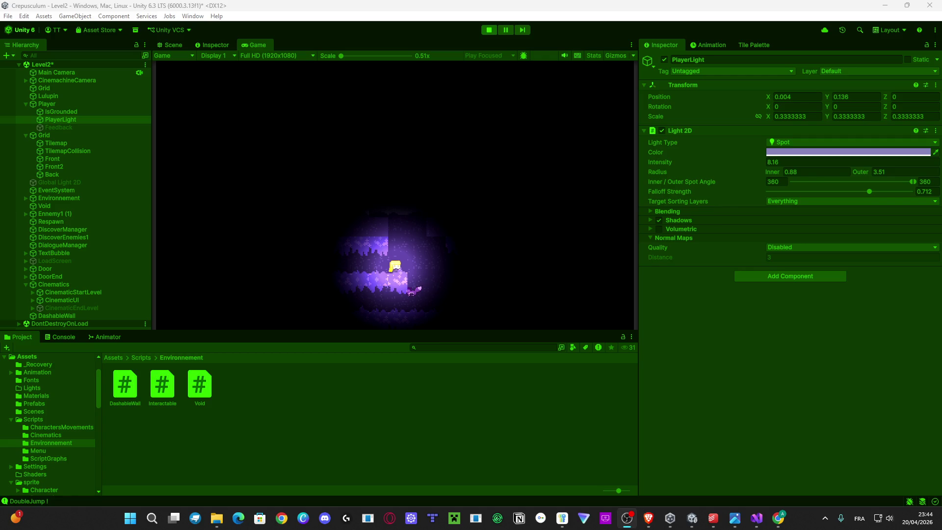
pyautogui.hotkey('alt', 'Tab')
# Step: Pause the Initial D – Deja Vu music video on YouTube
pyautogui.click(649, 518)
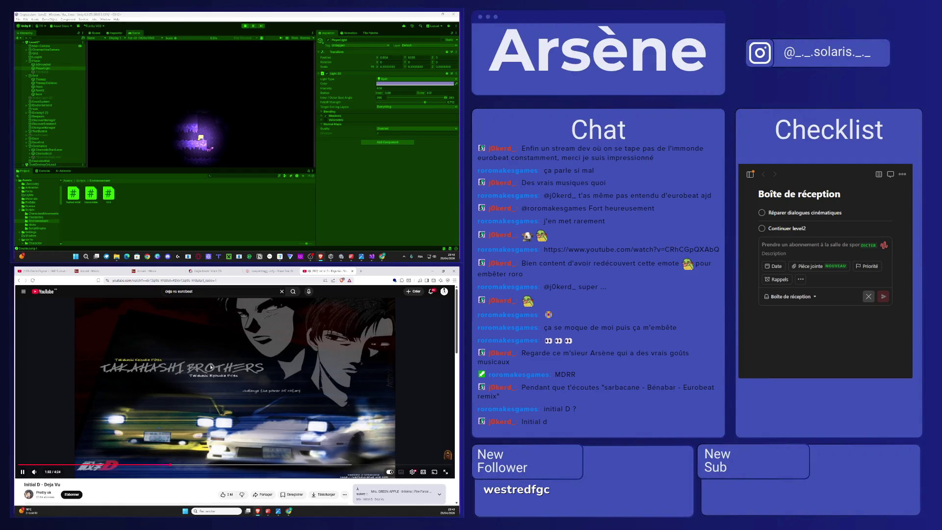
pyautogui.click(211, 367)
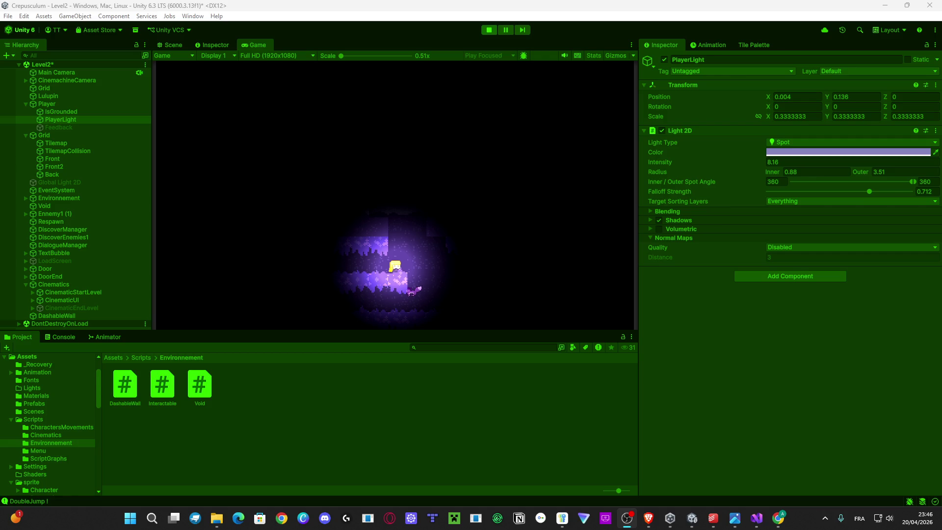
# Step: Exit Play mode in Unity and switch to DashableWall.cs in Visual Studio
pyautogui.click(648, 518)
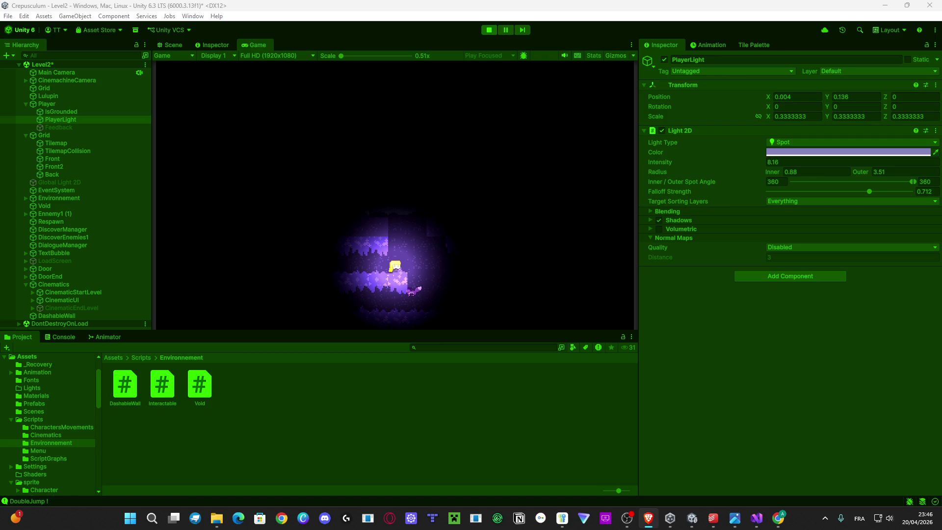
pyautogui.click(496, 234)
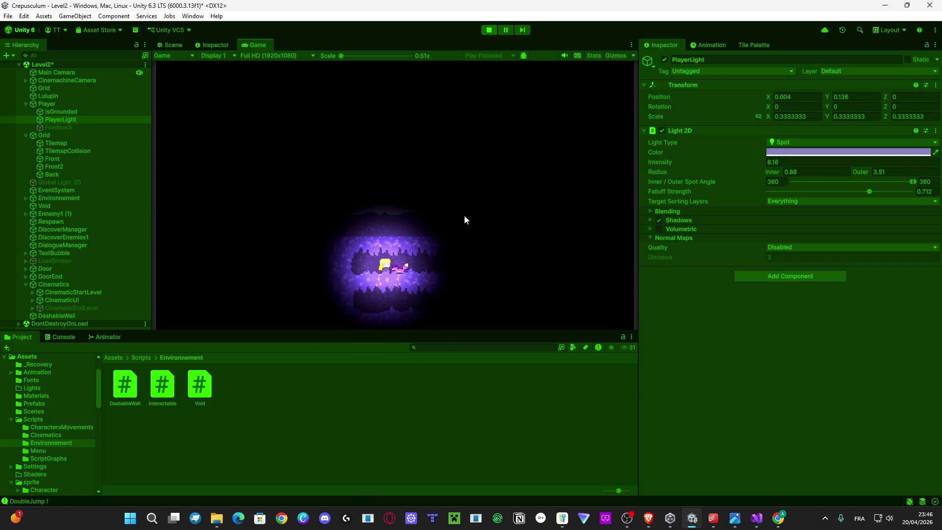
pyautogui.click(487, 30)
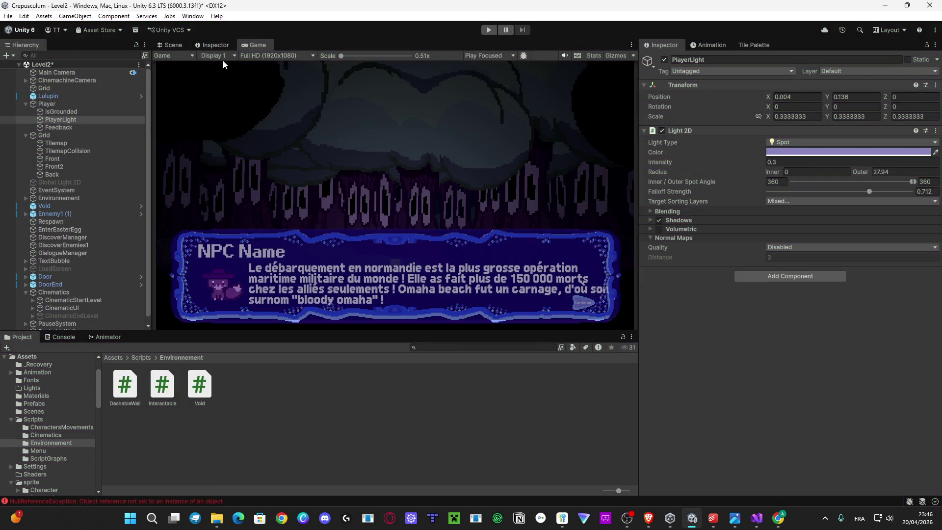
pyautogui.click(756, 518)
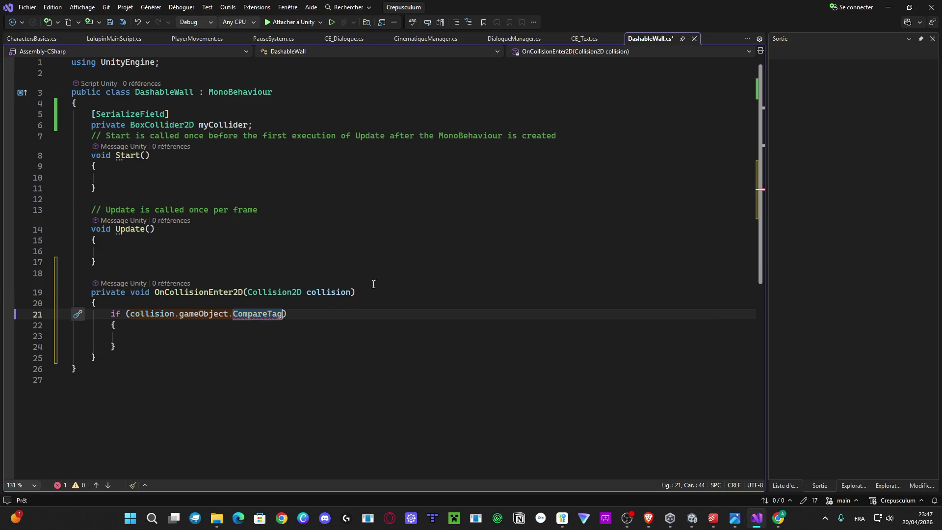
# Step: Complete the tag check as CompareTag("Player") and save the script
pyautogui.hotkey('alt', 'Tab')
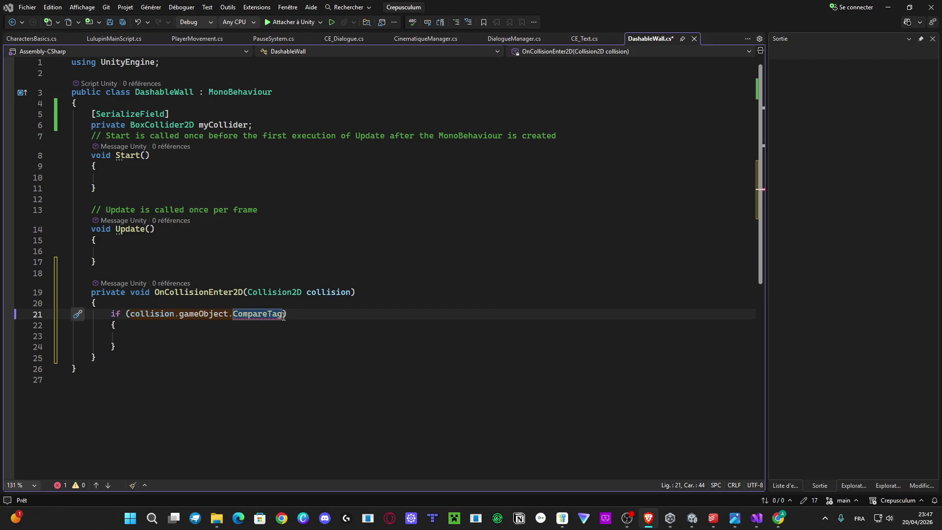
pyautogui.write('("Player");')
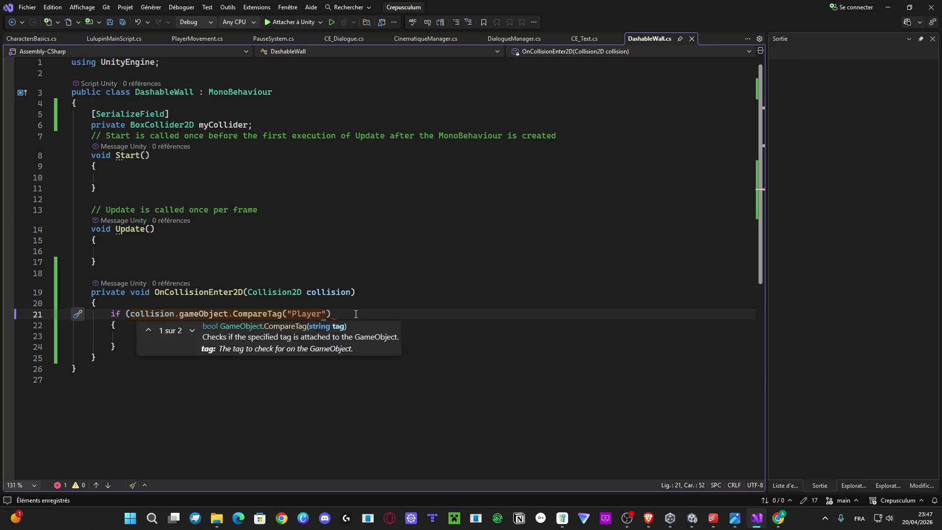
pyautogui.hotkey('ctrl', 's')
# Step: Start a nested if(PlayerMovement.) condition on line 23 inside the Player tag block
pyautogui.click(133, 337)
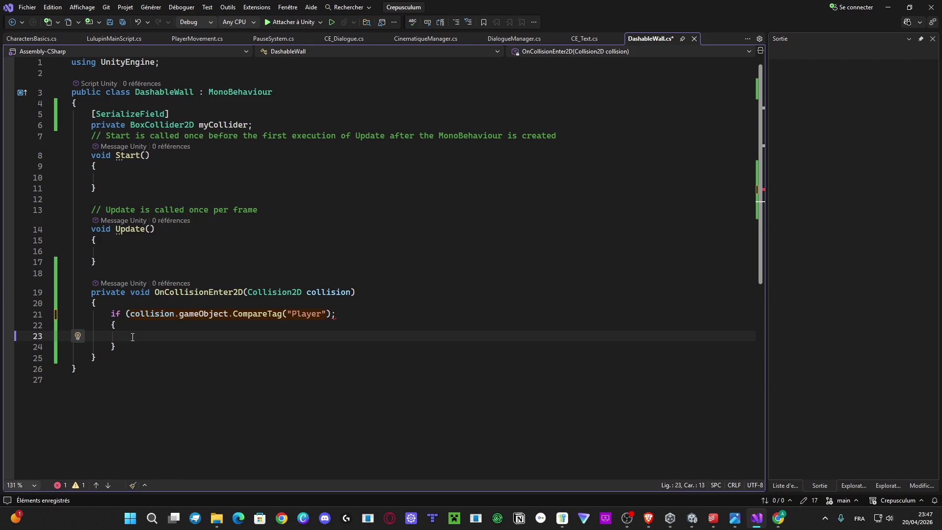
pyautogui.write('player')
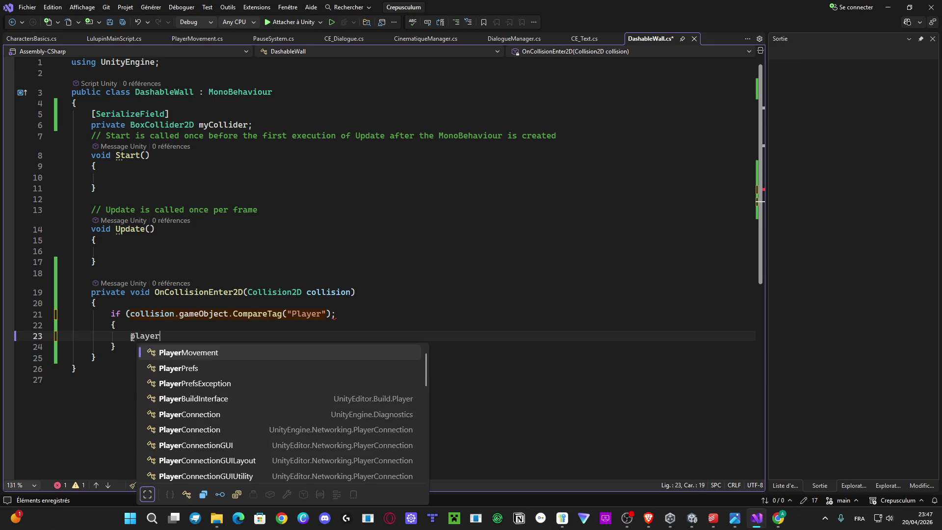
pyautogui.press('BackSpace')
pyautogui.press('BackSpace')
pyautogui.press('BackSpace')
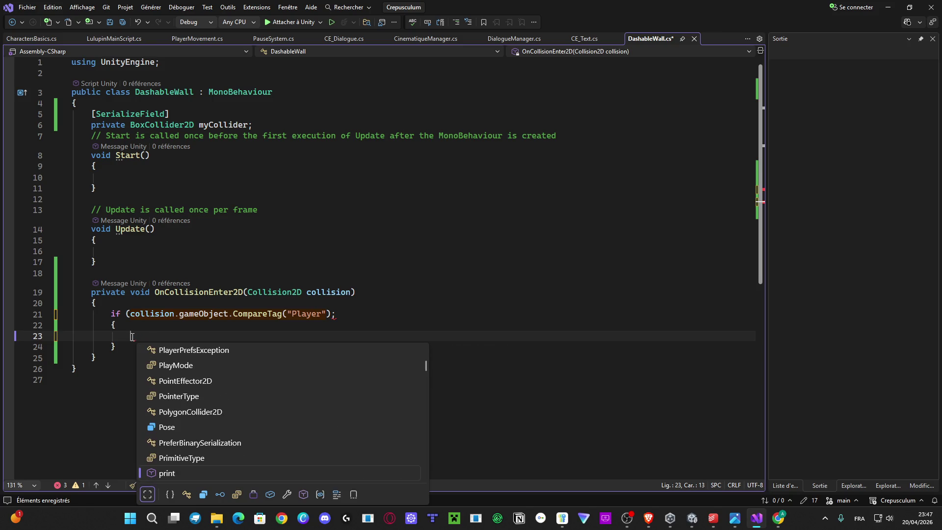
pyautogui.write('if(player')
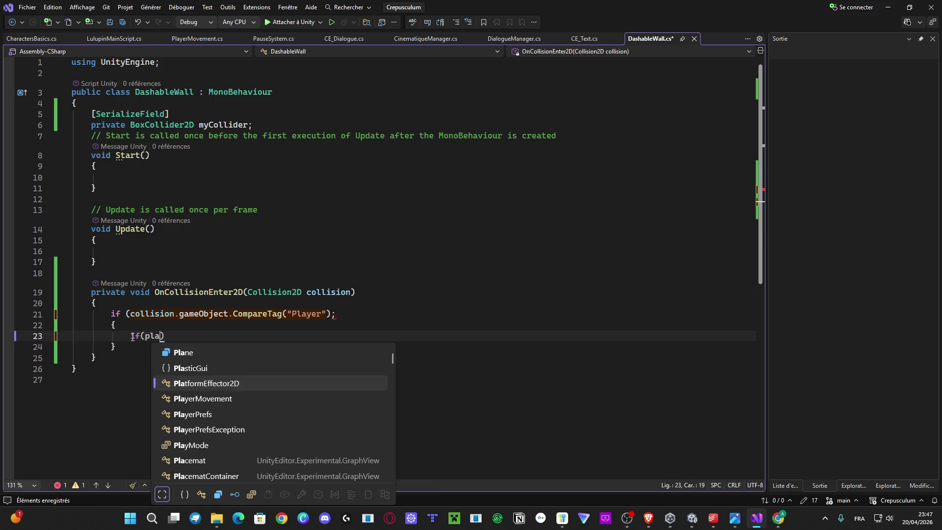
pyautogui.press('Tab')
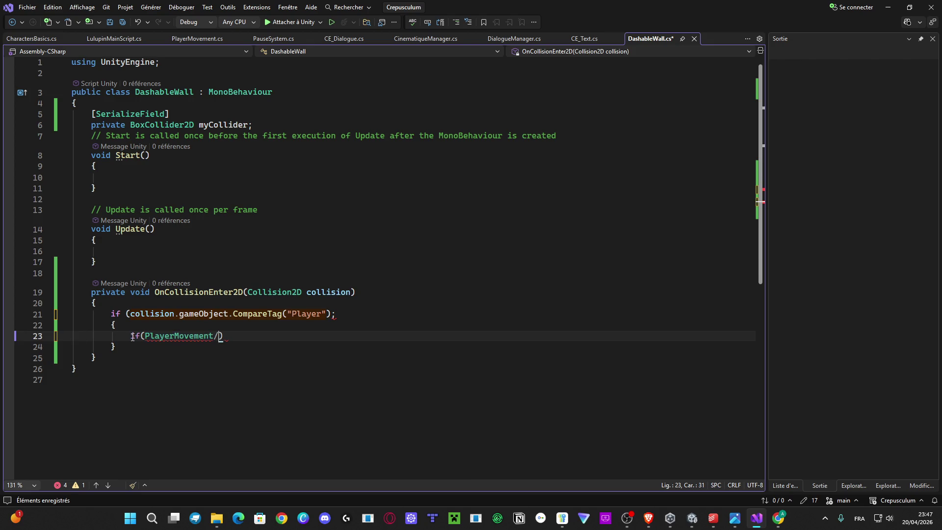
pyautogui.write('.')
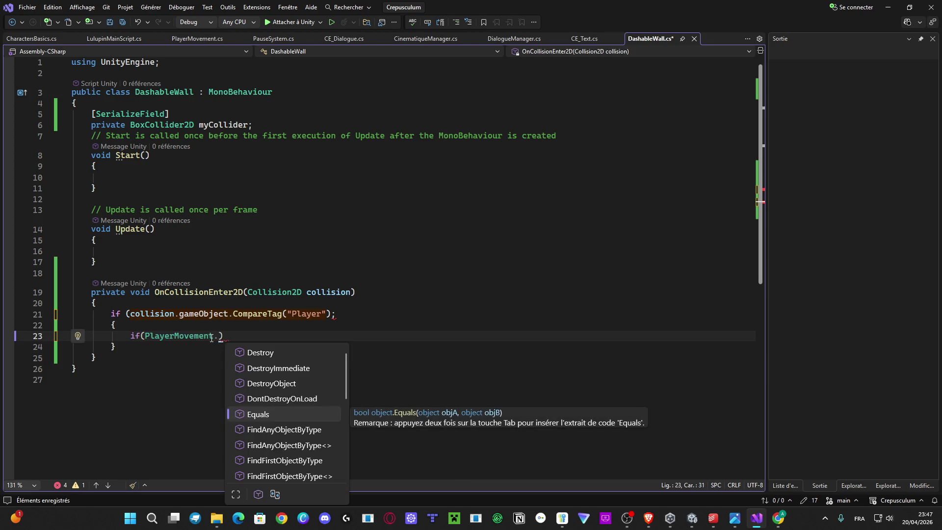
pyautogui.doubleClick(213, 336)
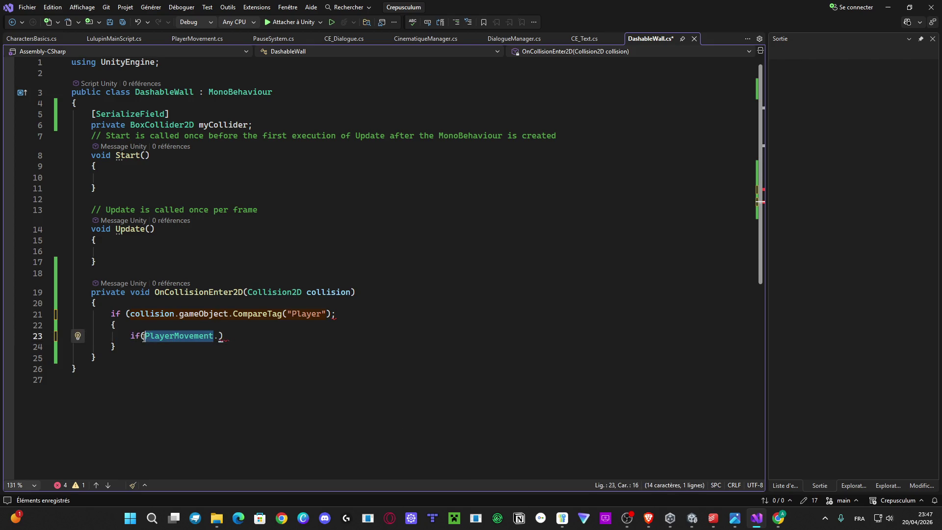
pyautogui.click(254, 126)
# Step: Add a 'public PlayerMovement player;' field after myCollider and save
pyautogui.moveTo(254, 125); pyautogui.dragTo(112, 108)
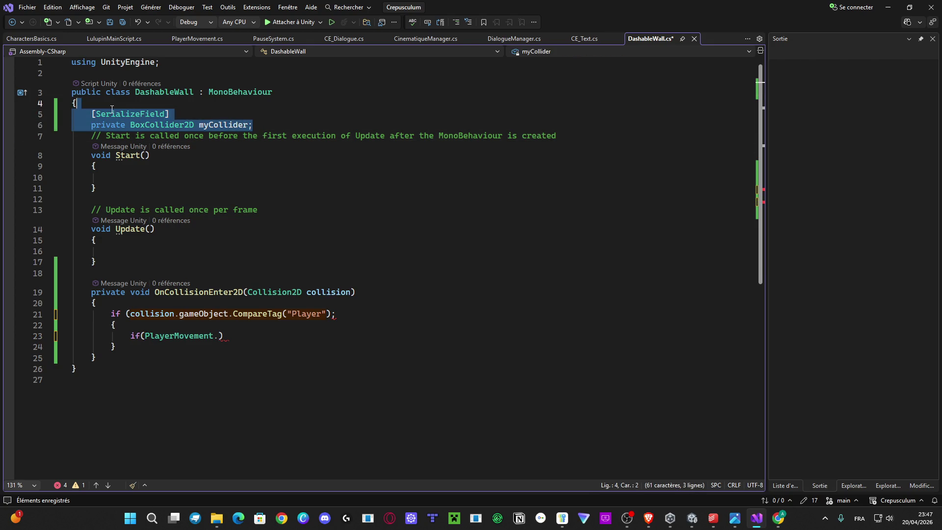
pyautogui.click(267, 125)
pyautogui.press('Return')
pyautogui.write('public PlayerMovement player;')
pyautogui.hotkey('ctrl', 's')
# Step: Change the nested condition from PlayerMovement to player.isDashing and save
pyautogui.doubleClick(155, 349)
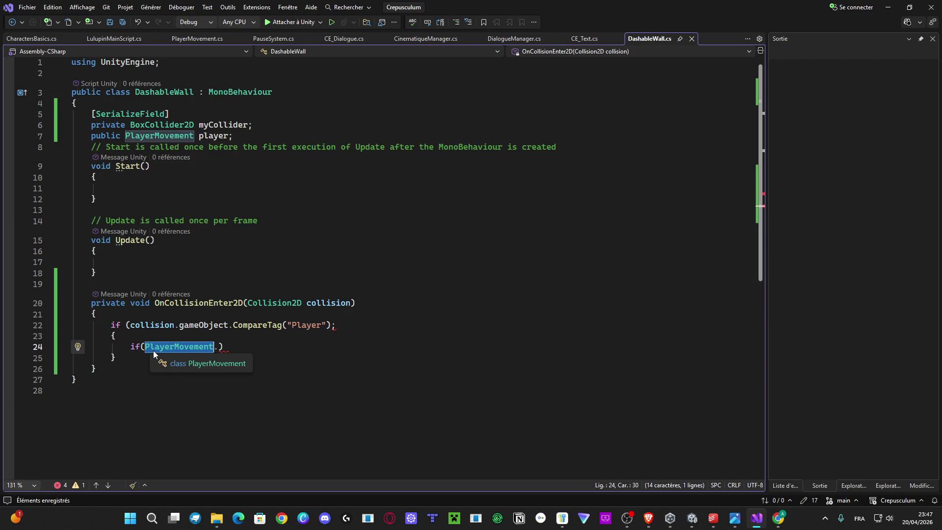
pyautogui.press('Delete')
pyautogui.press('Delete')
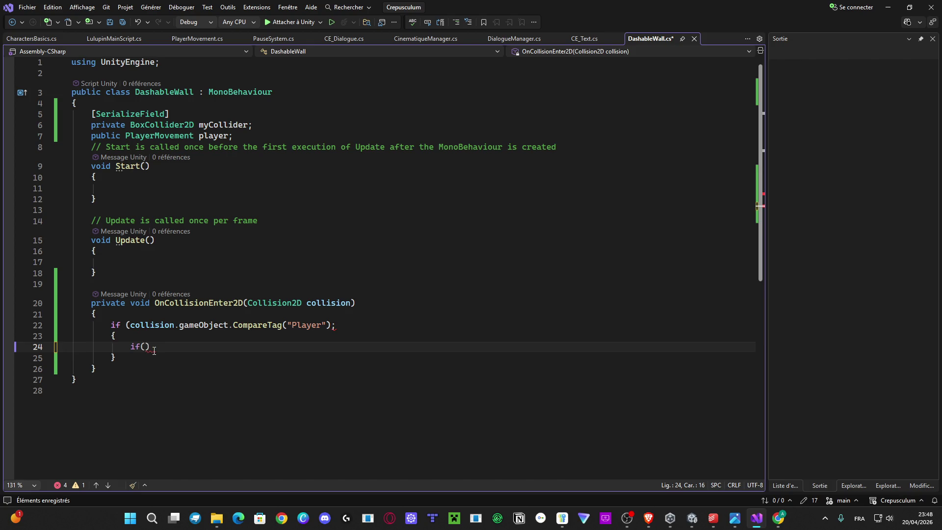
pyautogui.write('player.v')
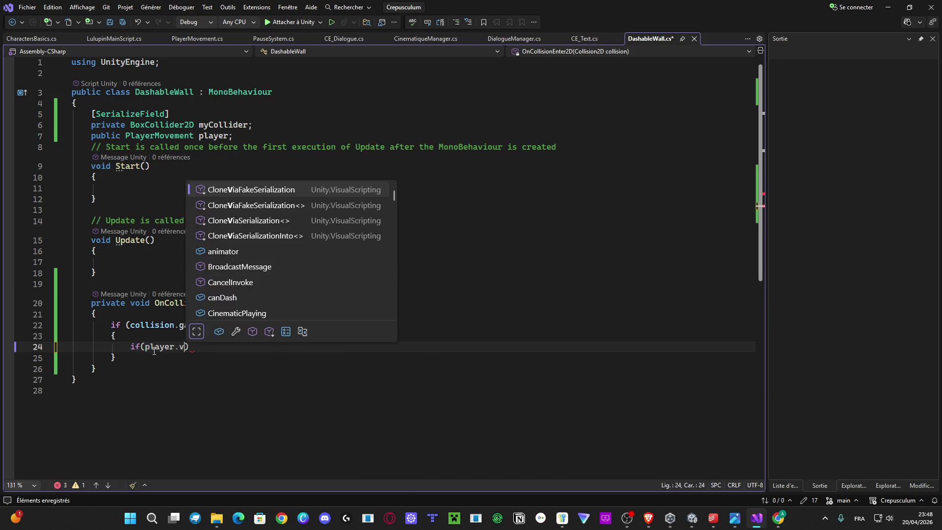
pyautogui.press('BackSpace')
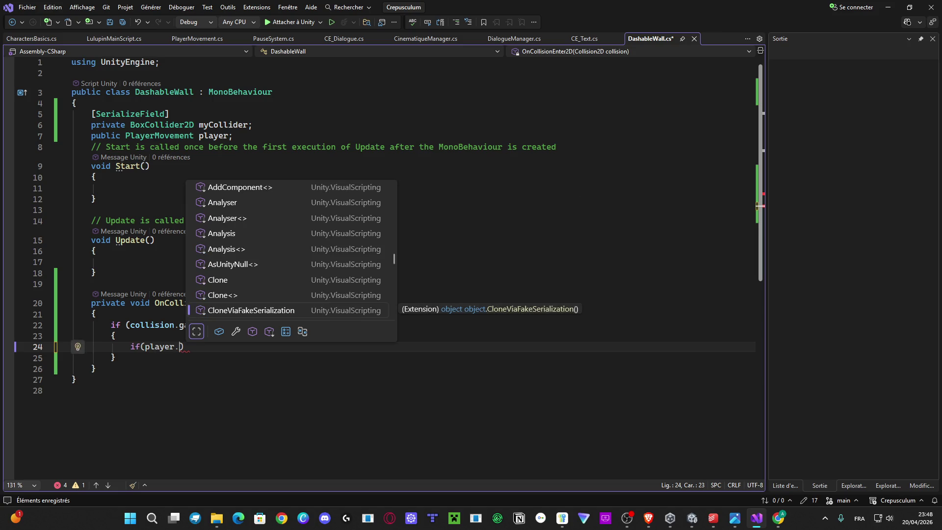
pyautogui.press('Escape')
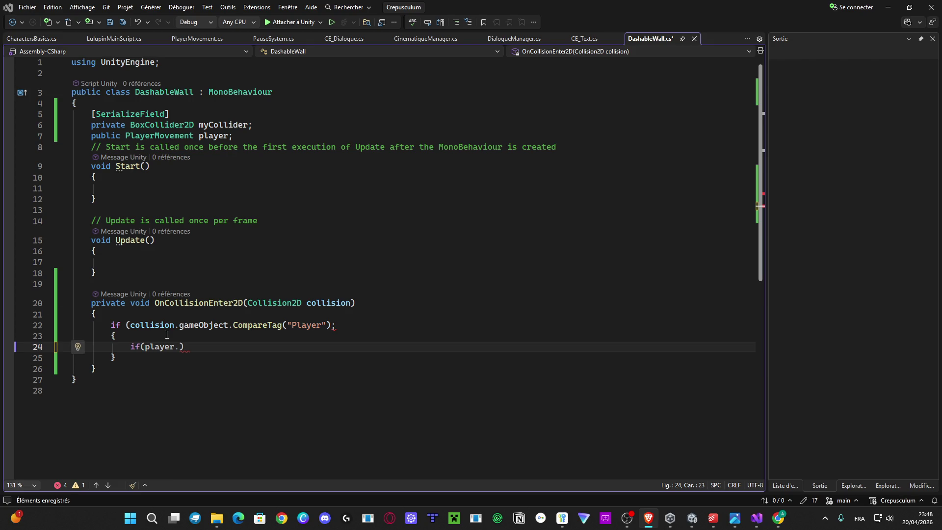
pyautogui.press('BackSpace')
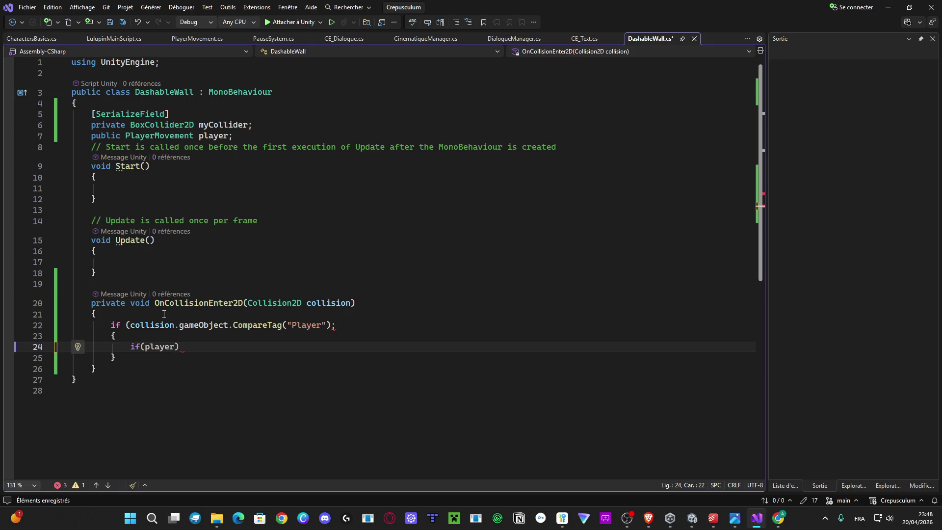
pyautogui.write('.isDashing')
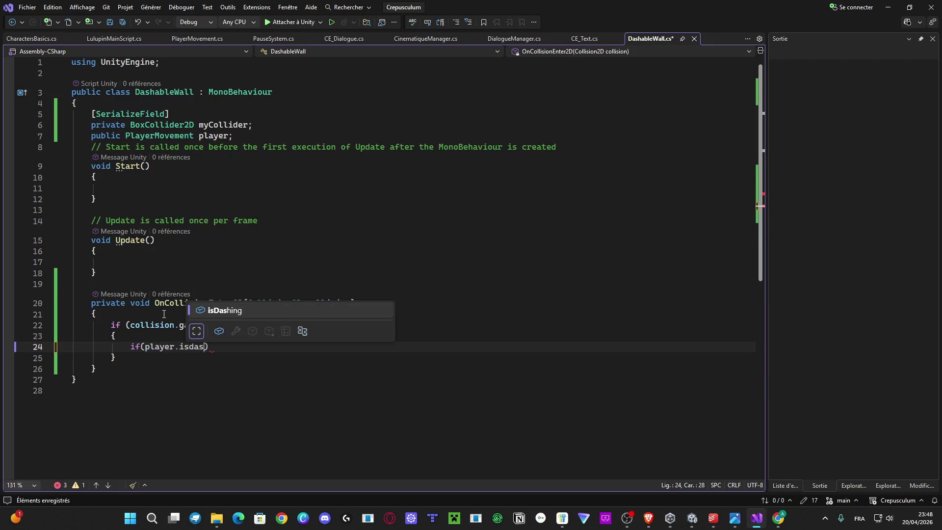
pyautogui.hotkey('ctrl', 's')
# Step: Remove the nested if(player.isDashing) statement and its leftover blank lines
pyautogui.press('Right')
pyautogui.press('Return')
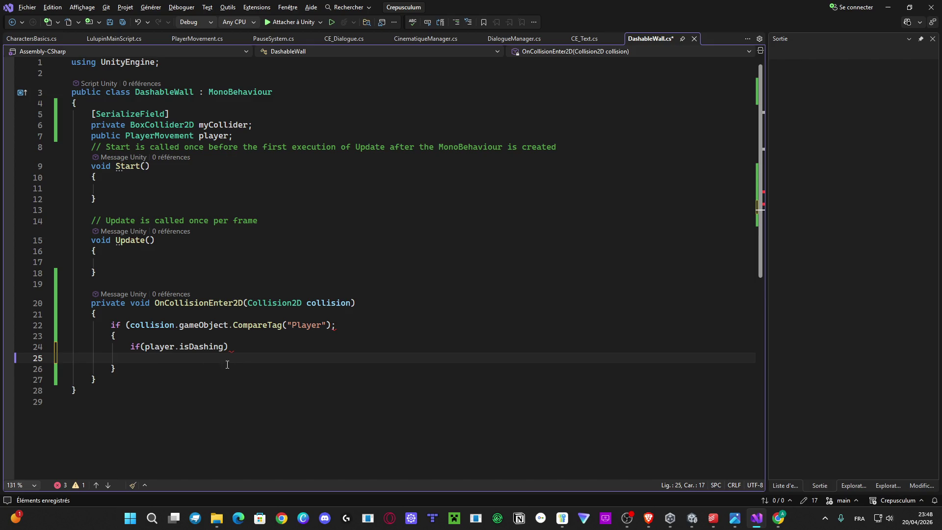
pyautogui.moveTo(227, 347); pyautogui.dragTo(145, 346)
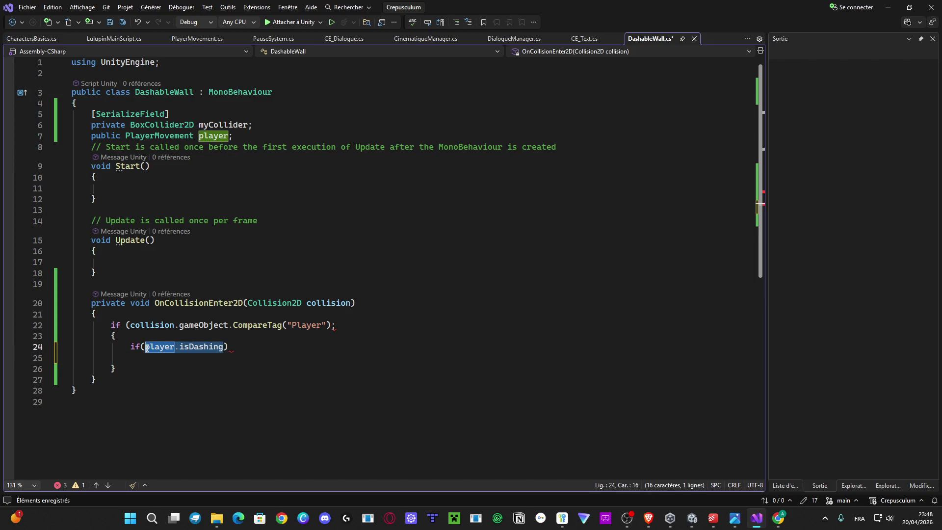
pyautogui.press('BackSpace')
pyautogui.moveTo(230, 354); pyautogui.dragTo(38, 348)
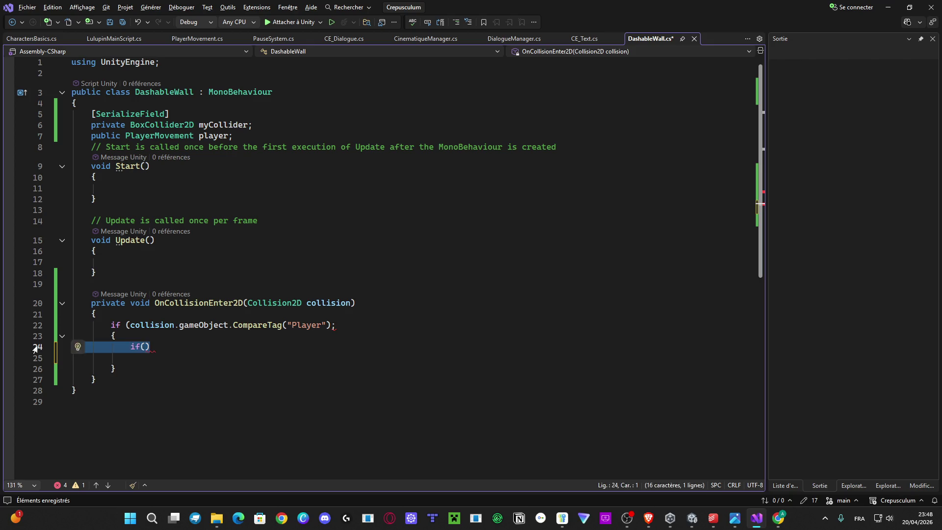
pyautogui.press('BackSpace')
pyautogui.press('Delete')
pyautogui.press('Delete')
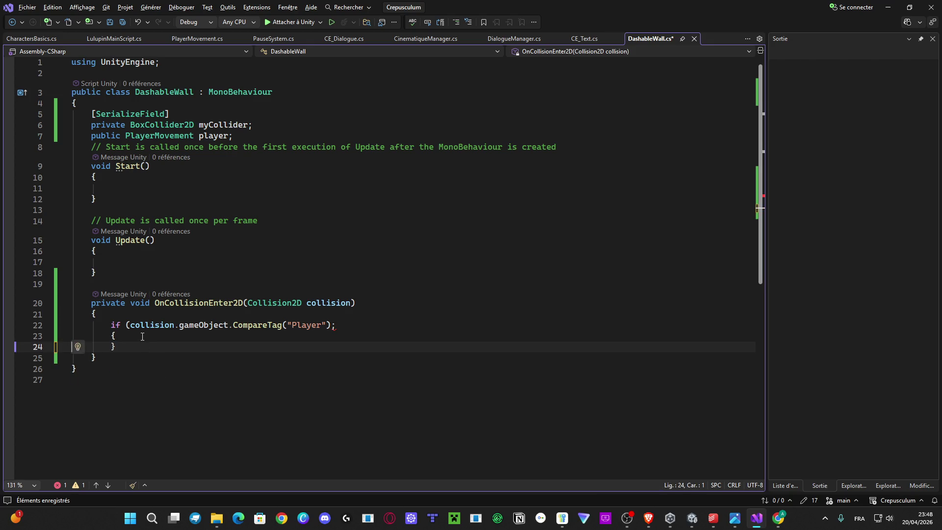
# Step: Append '&& player.isDashing' to the Player tag condition, save, and add a body line
pyautogui.click(328, 327)
pyautogui.write('&& ')
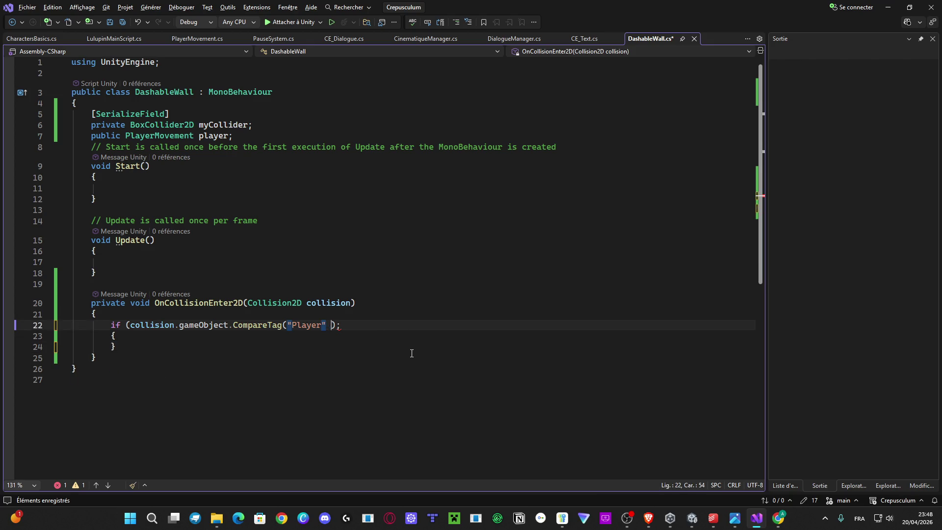
pyautogui.write('player.isDashing')
pyautogui.hotkey('ctrl', 's')
pyautogui.click(235, 340)
pyautogui.press('Return')
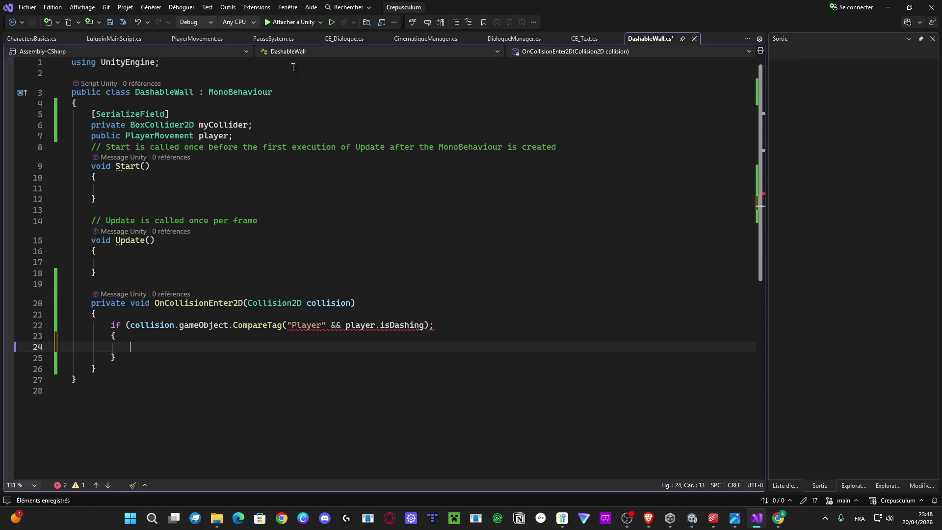
pyautogui.click(100, 39)
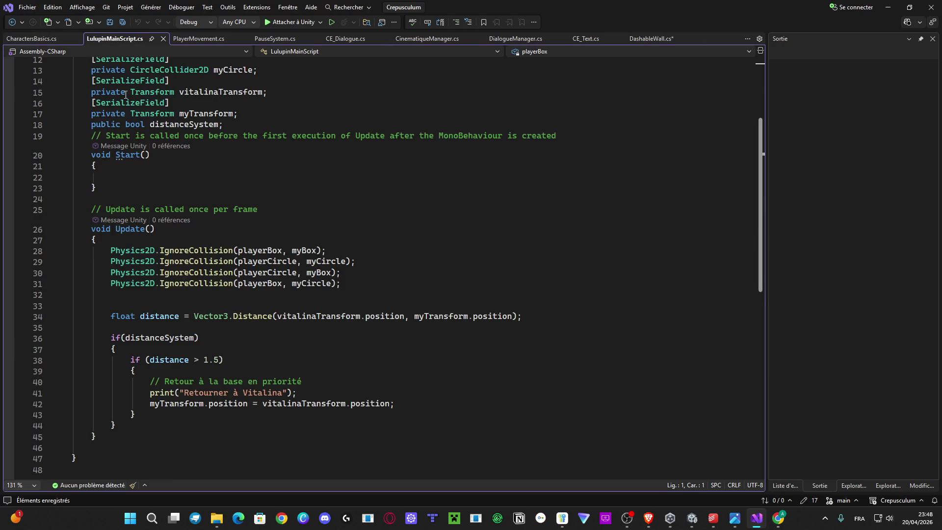
# Step: Paste Physics2D.IgnoreCollision(playerBox, myCircle) from LulupinMainScript, changing myCircle to myCollider
pyautogui.moveTo(345, 287)
pyautogui.mouseDown()
pyautogui.moveTo(113, 273)
pyautogui.moveTo(111, 283)
pyautogui.mouseUp()
pyautogui.hotkey('ctrl', 'c')
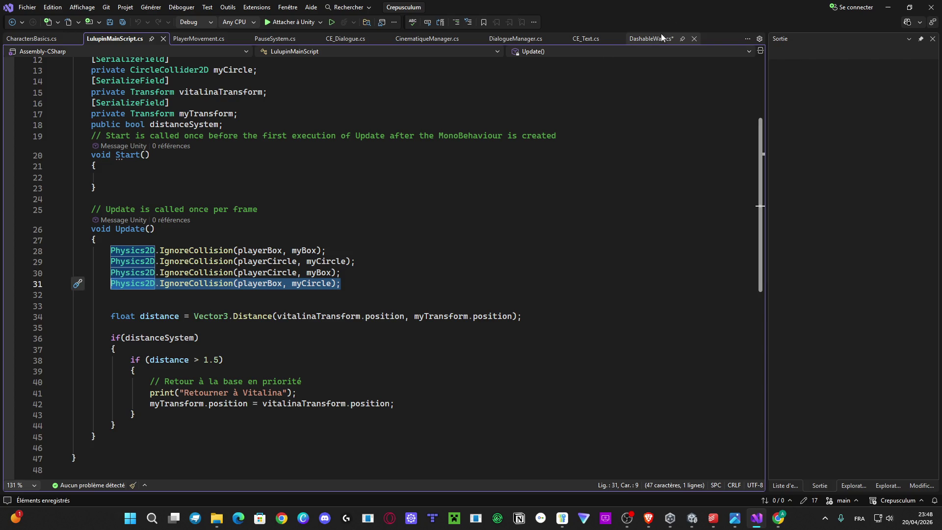
pyautogui.click(658, 38)
pyautogui.hotkey('ctrl', 'v')
pyautogui.doubleClick(280, 357)
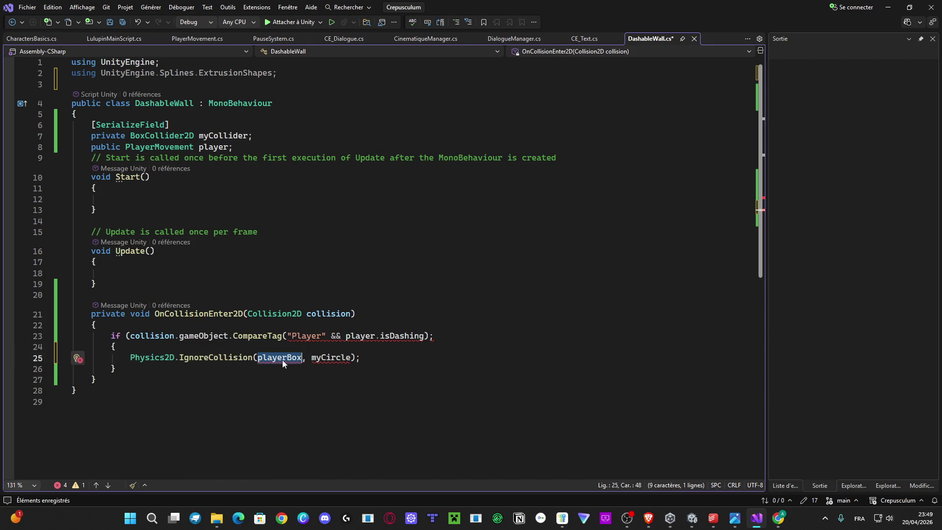
pyautogui.doubleClick(332, 357)
pyautogui.write('mycollide')
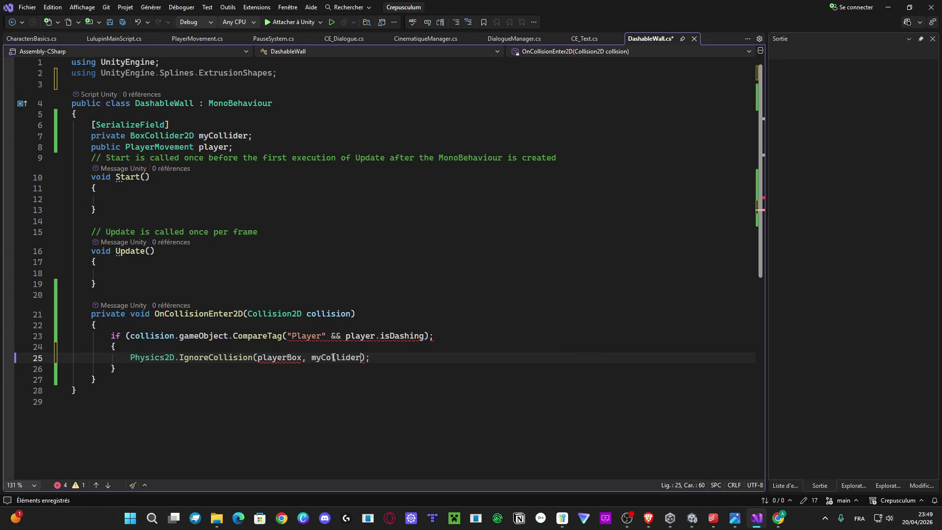
pyautogui.hotkey('ctrl', 'space')
# Step: Duplicate the IgnoreCollision(playerBox, myCollider) line to make a second call
pyautogui.press('End')
pyautogui.hotkey('ctrl', 'd')
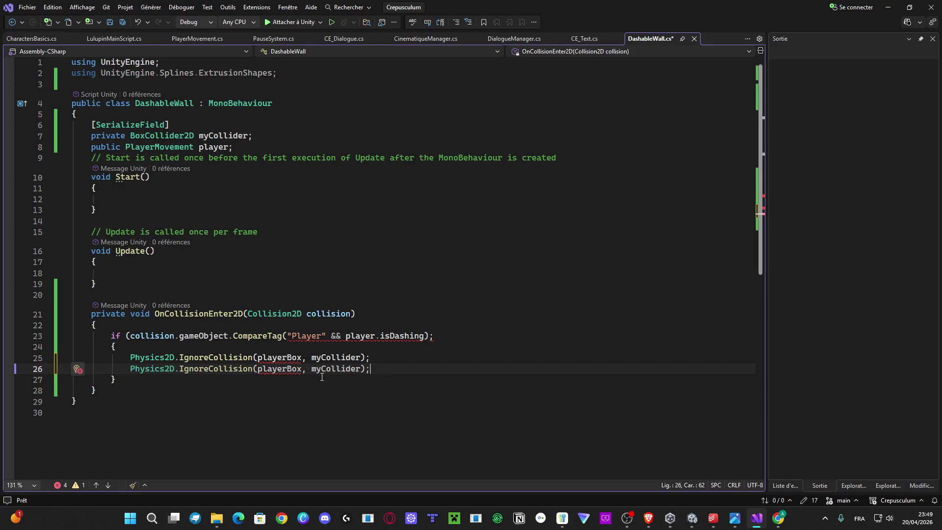
pyautogui.doubleClick(336, 369)
pyautogui.doubleClick(290, 369)
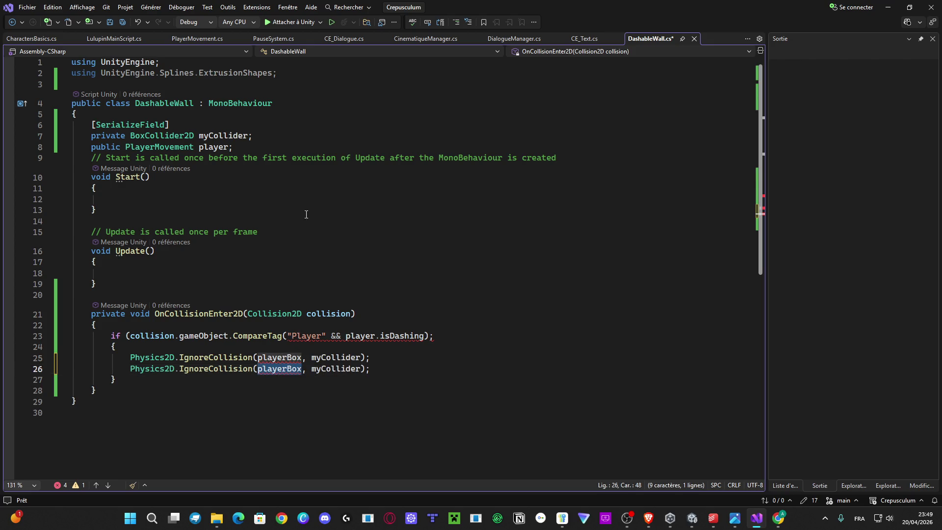
pyautogui.click(239, 148)
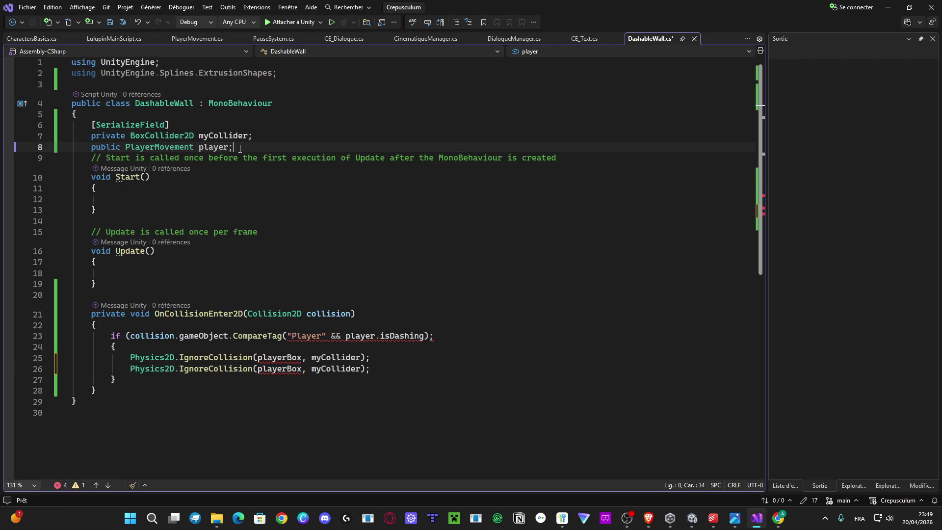
# Step: Duplicate the serialized myCollider declaration twice and rename the first copy playerbox
pyautogui.press('Return')
pyautogui.press('Up')
pyautogui.press('Up')
pyautogui.press('End')
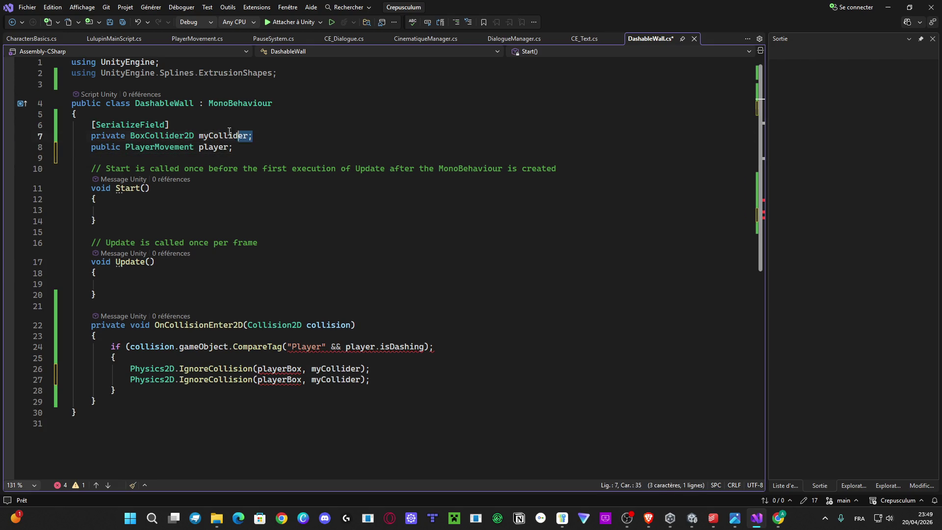
pyautogui.keyDown('shift'); pyautogui.click(91, 124); pyautogui.keyUp('shift')
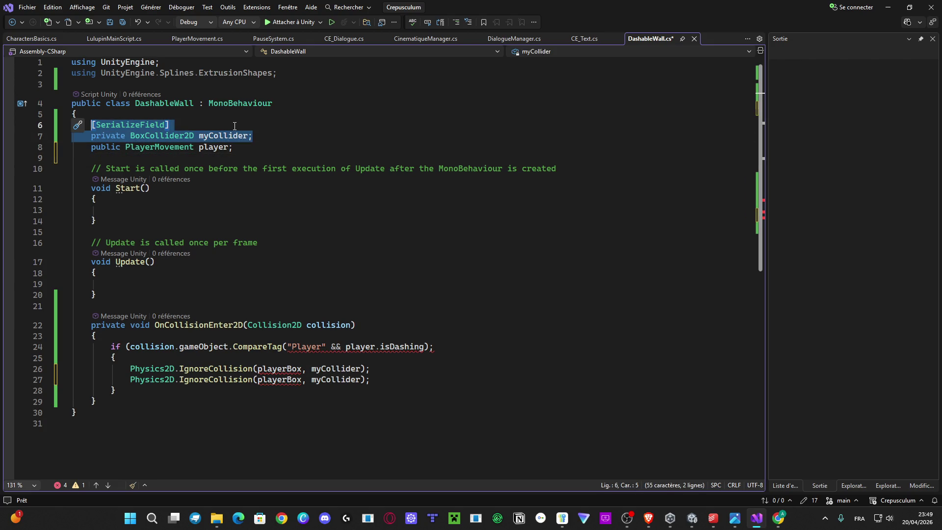
pyautogui.hotkey('ctrl', 'd')
pyautogui.hotkey('ctrl', 'd')
pyautogui.press('End')
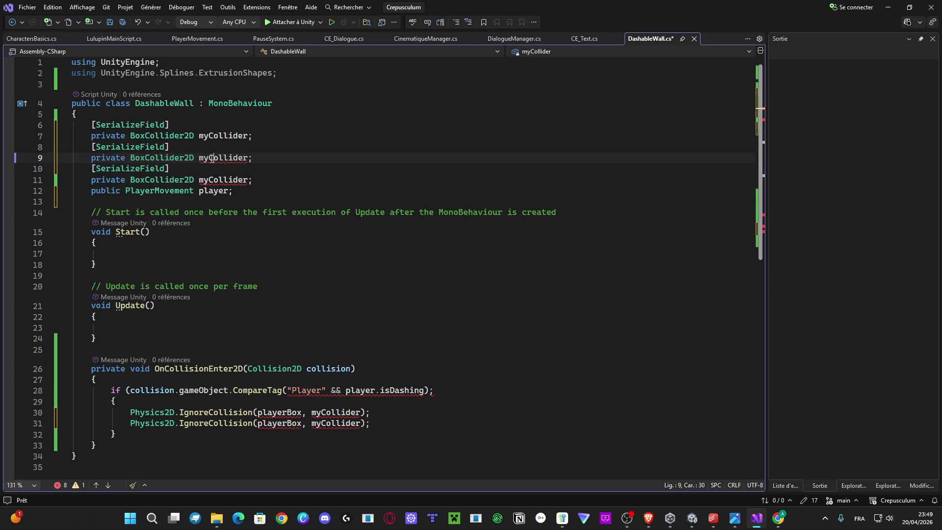
pyautogui.doubleClick(210, 158)
pyautogui.write('playerbo')
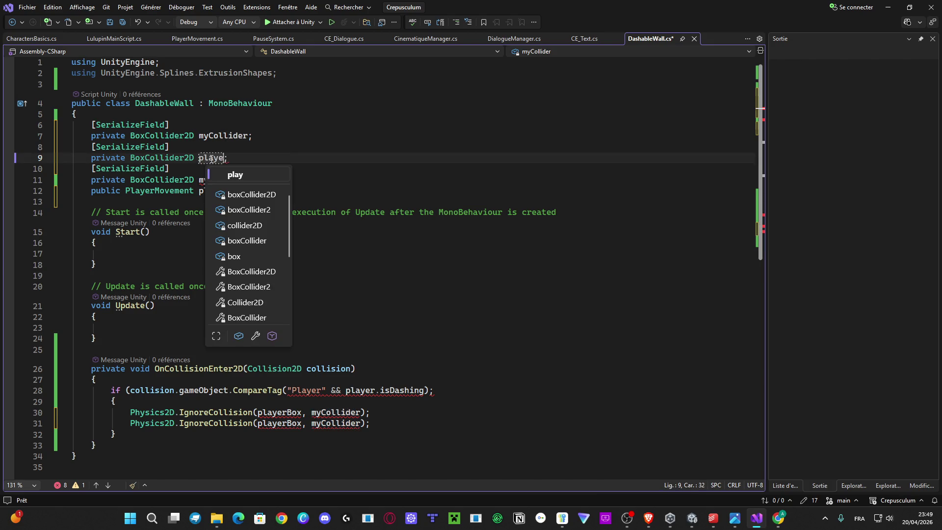
pyautogui.write('x')
pyautogui.press('Escape')
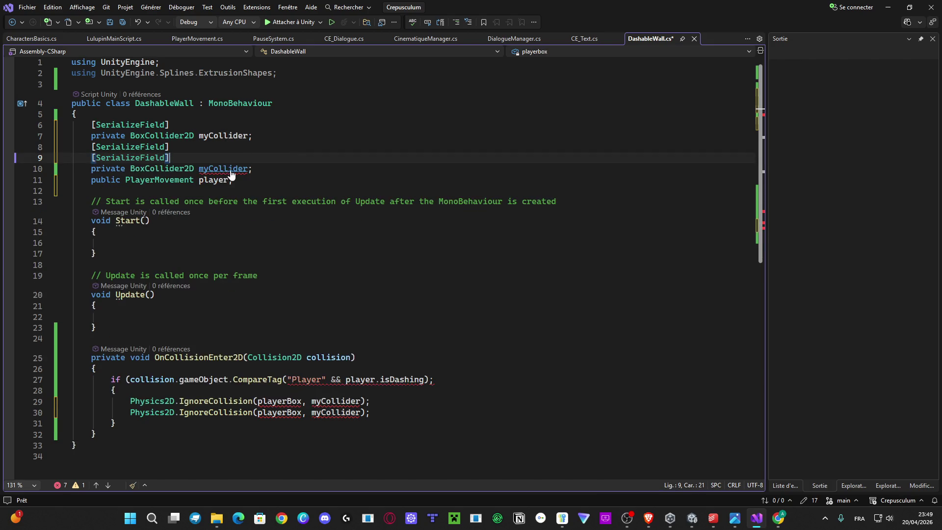
pyautogui.hotkey('ctrl', 's')
# Step: Make the third declaration a CircleCollider2D named playercircle and save
pyautogui.click(236, 179)
pyautogui.doubleClick(166, 179)
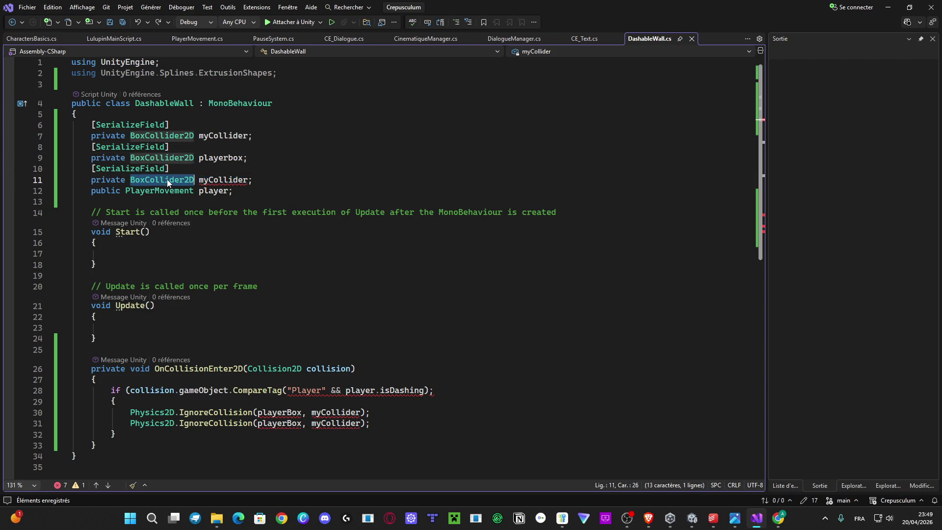
pyautogui.write('CircleC')
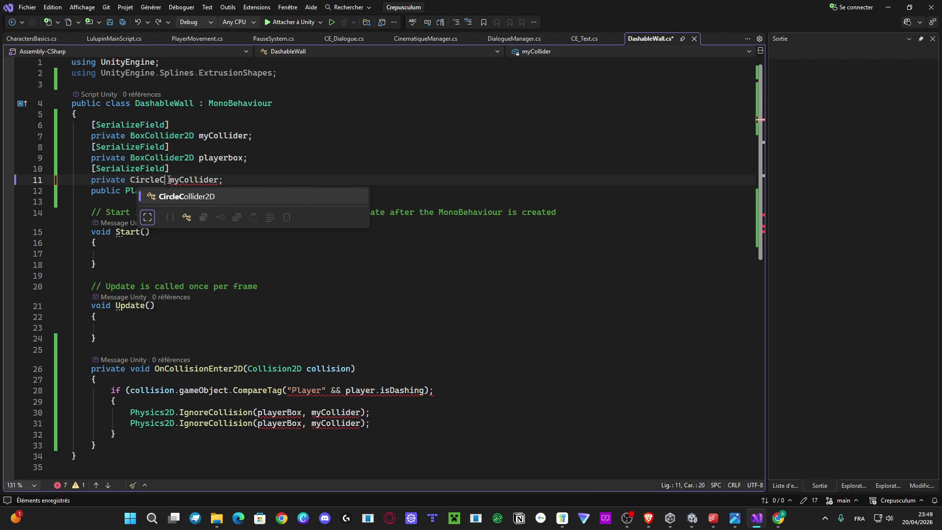
pyautogui.press('Tab')
pyautogui.hotkey('ctrl', 's')
pyautogui.doubleClick(238, 180)
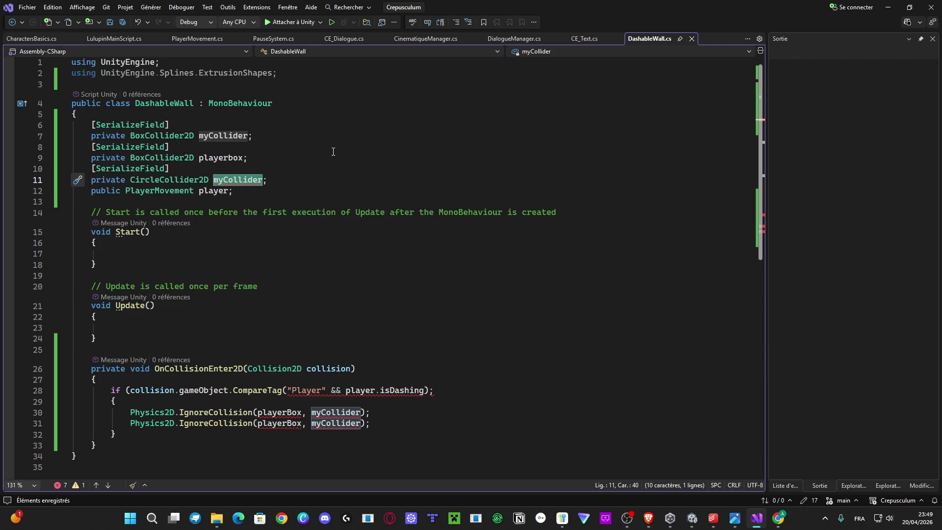
pyautogui.write('circleb')
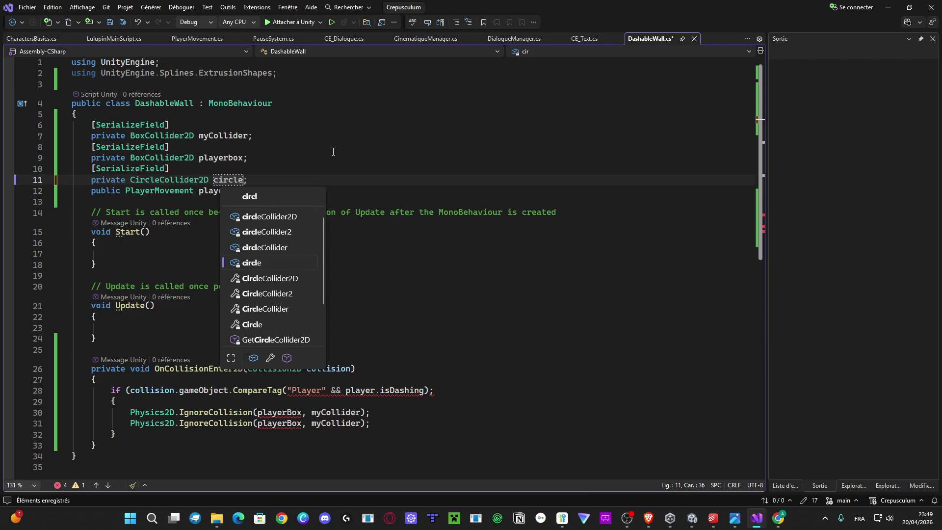
pyautogui.press('BackSpace')
pyautogui.press('BackSpace')
pyautogui.press('BackSpace')
pyautogui.write('play')
pyautogui.write('ercircle')
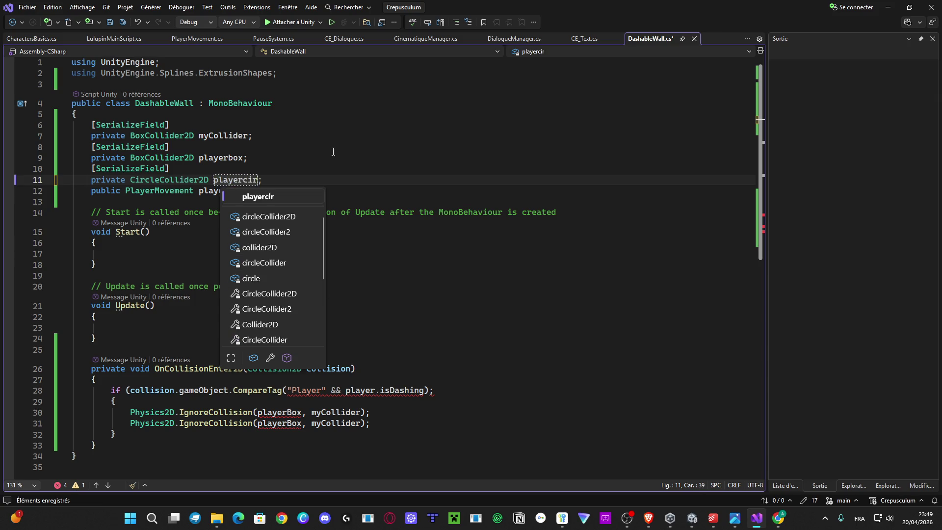
pyautogui.hotkey('ctrl', 's')
# Step: Replace playerBox with playercircle in the second IgnoreCollision call
pyautogui.scroll(-2, 367, 408)
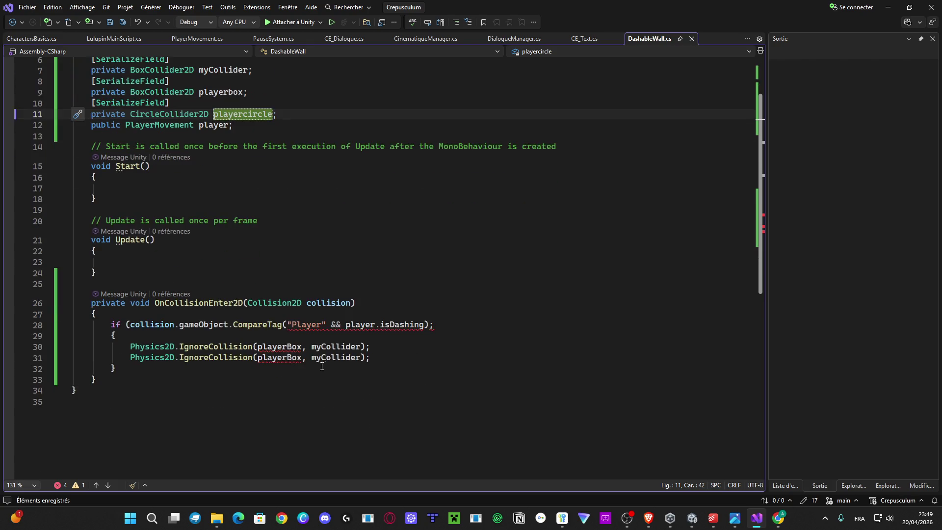
pyautogui.doubleClick(280, 358)
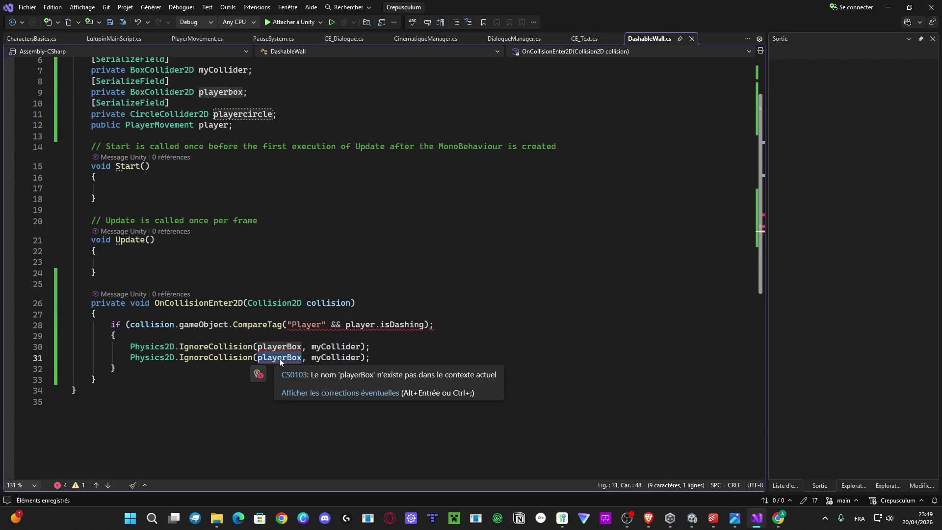
pyautogui.write('playercric')
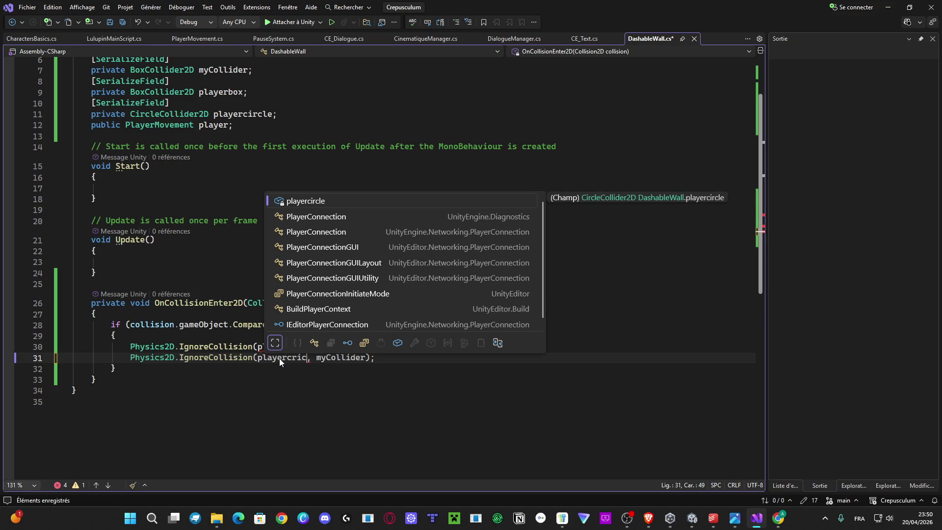
pyautogui.press('BackSpace')
pyautogui.press('BackSpace')
pyautogui.press('BackSpace')
pyautogui.press('Tab')
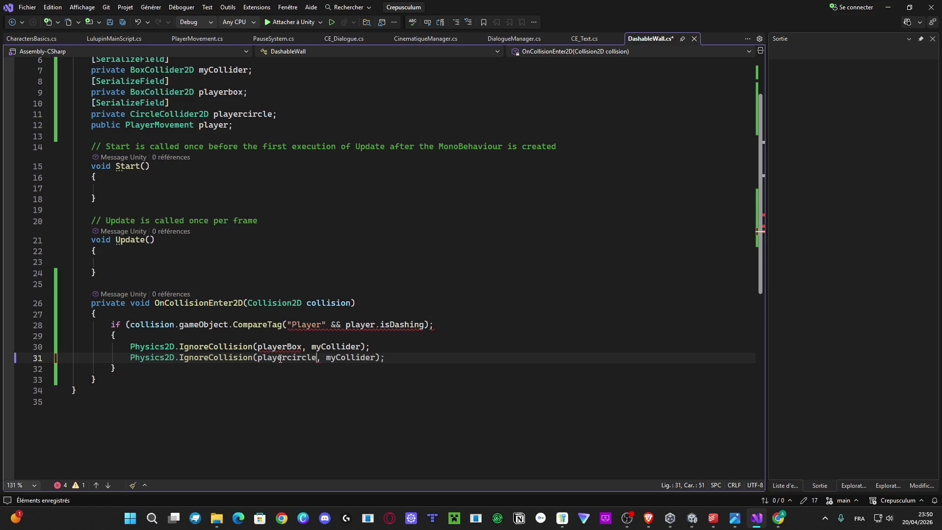
# Step: Save DashableWall.cs with the playercircle argument and switch over to Unity
pyautogui.hotkey('ctrl', 's')
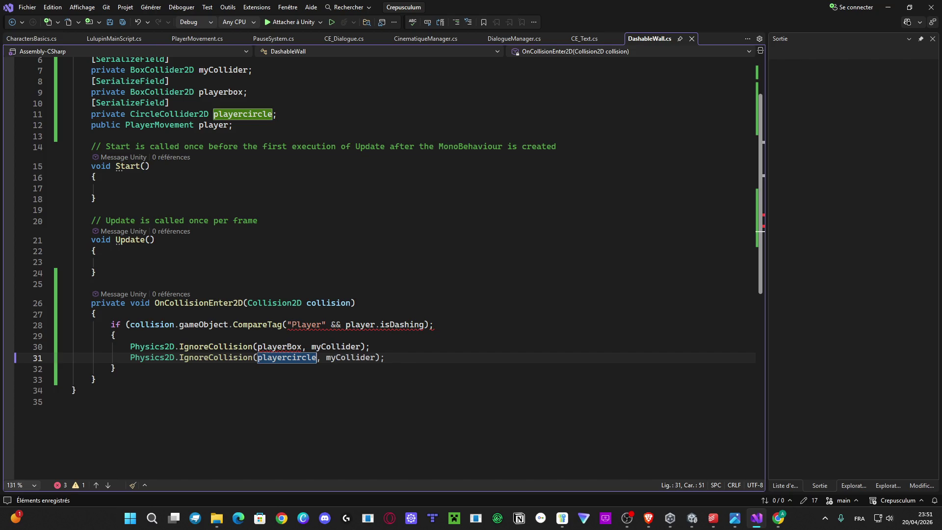
pyautogui.hotkey('alt', 'Tab')
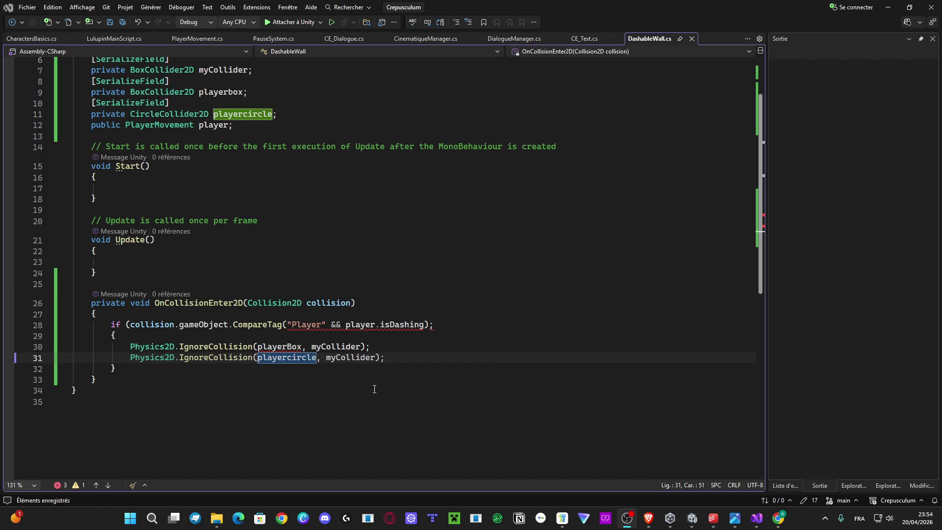
# Step: Add the missing closing parenthesis after "Player" on line 28 and save DashableWall.cs
pyautogui.click(429, 357)
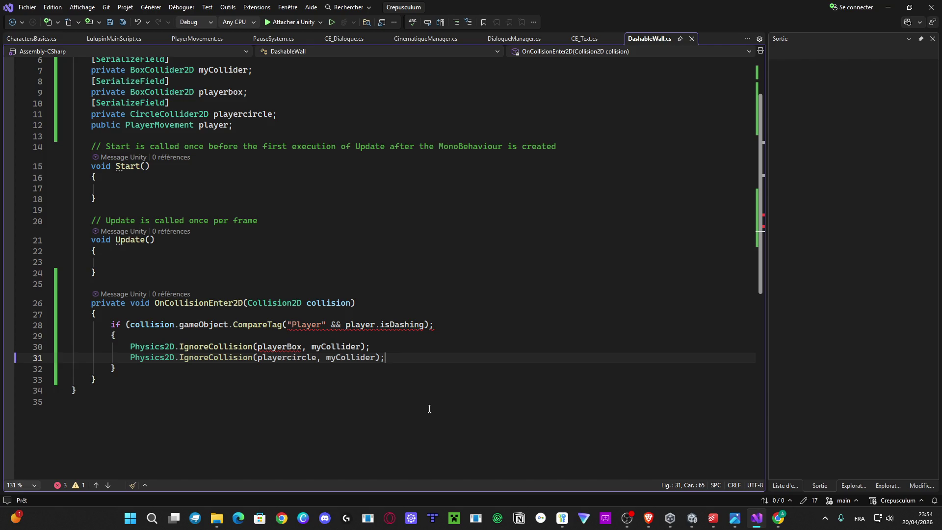
pyautogui.click(326, 324)
pyautogui.write(')')
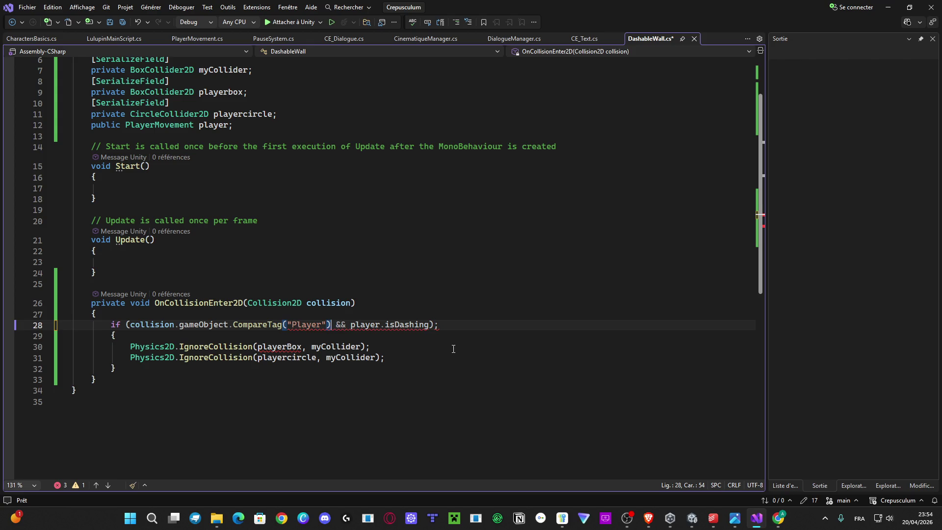
pyautogui.hotkey('ctrl', 's')
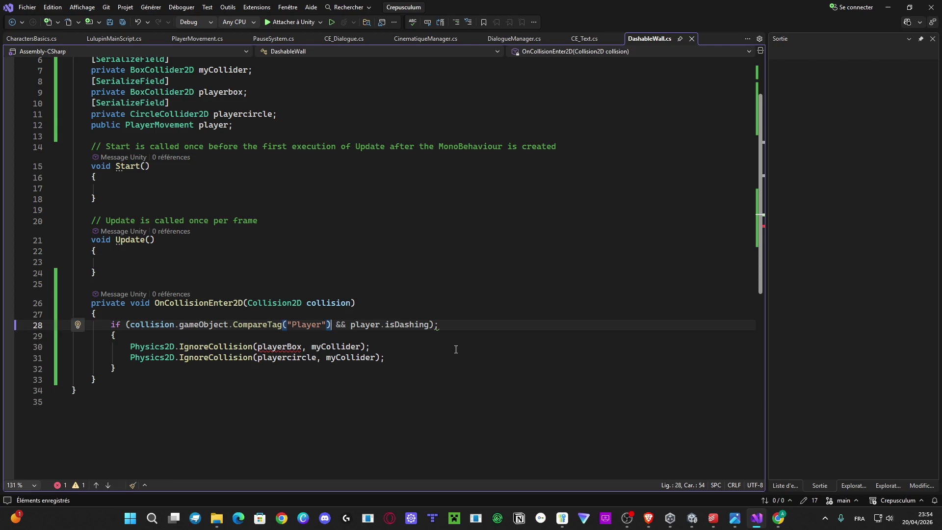
# Step: Delete the stray semicolon ending the line 28 if condition and save the script
pyautogui.click(460, 326)
pyautogui.press('BackSpace')
pyautogui.hotkey('ctrl', 's')
pyautogui.hotkey('alt', 'Tab')
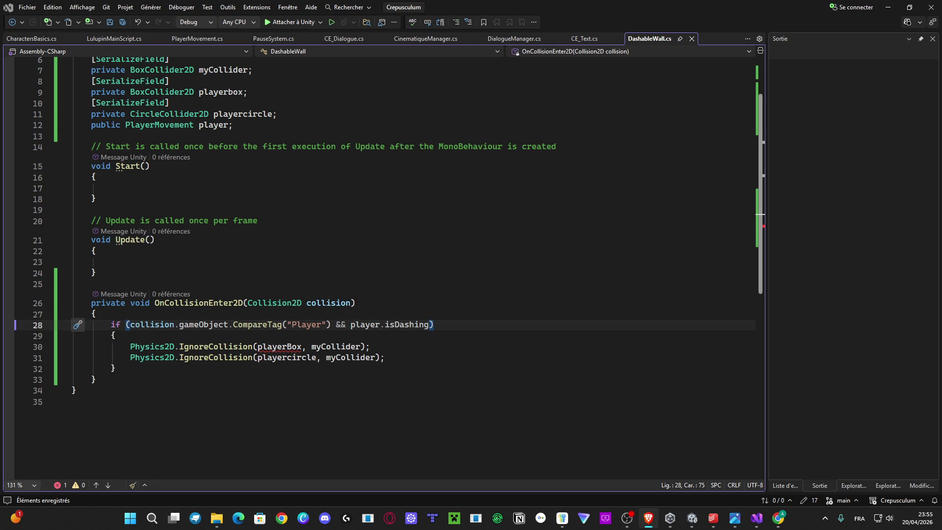
# Step: Show the peugeot 307cc image results and preview the blue 307 CC front-view photo
pyautogui.hotkey('alt', 'Tab')
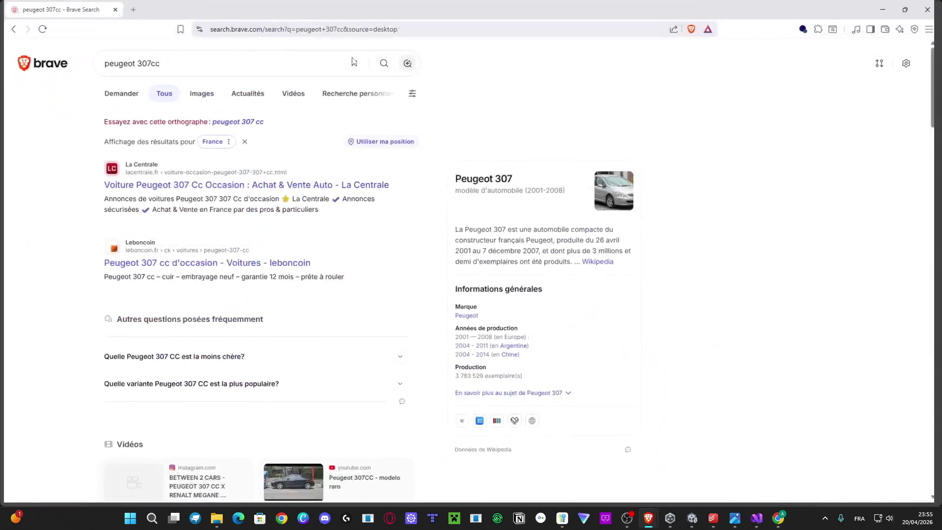
pyautogui.click(191, 98)
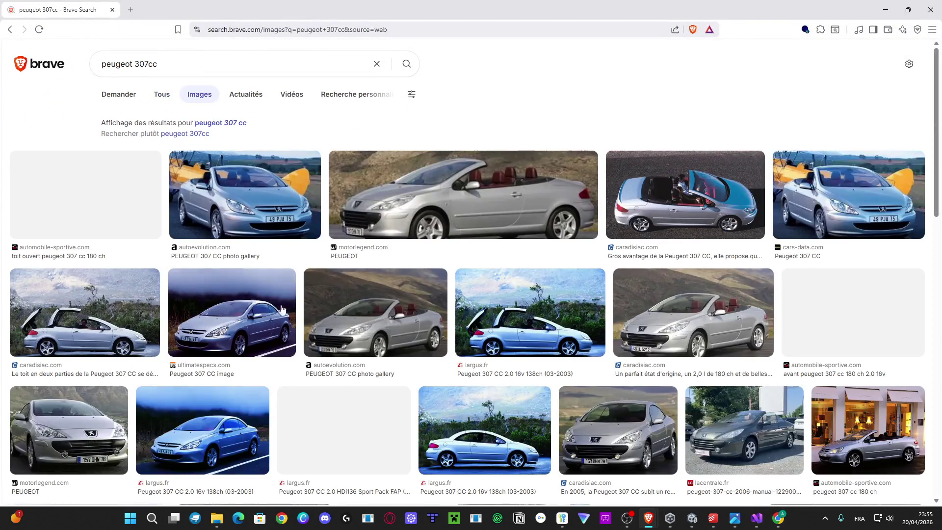
pyautogui.click(441, 201)
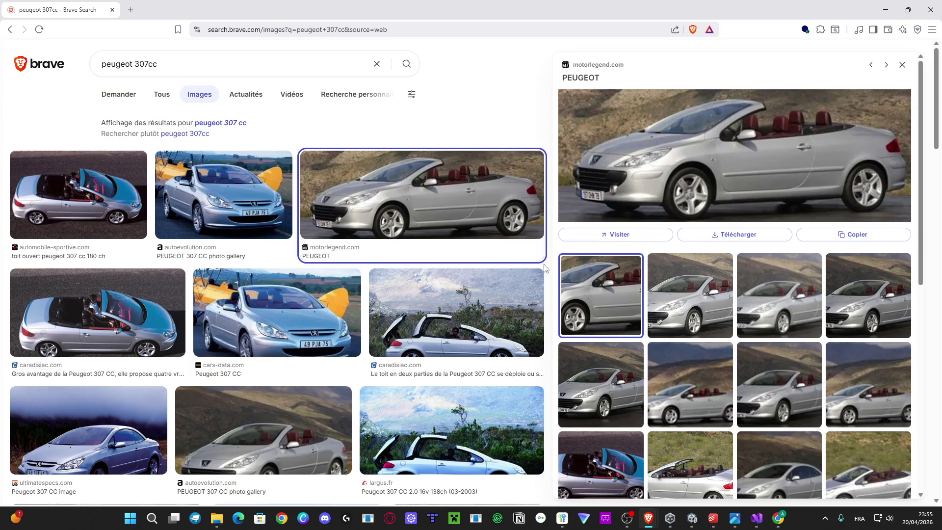
pyautogui.scroll(-5, 532, 274)
pyautogui.click(364, 330)
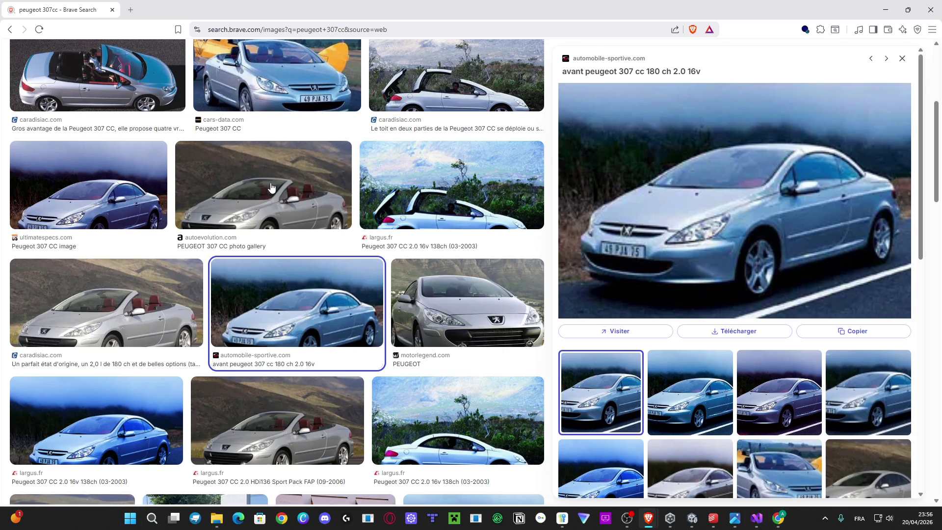
pyautogui.scroll(5, 272, 189)
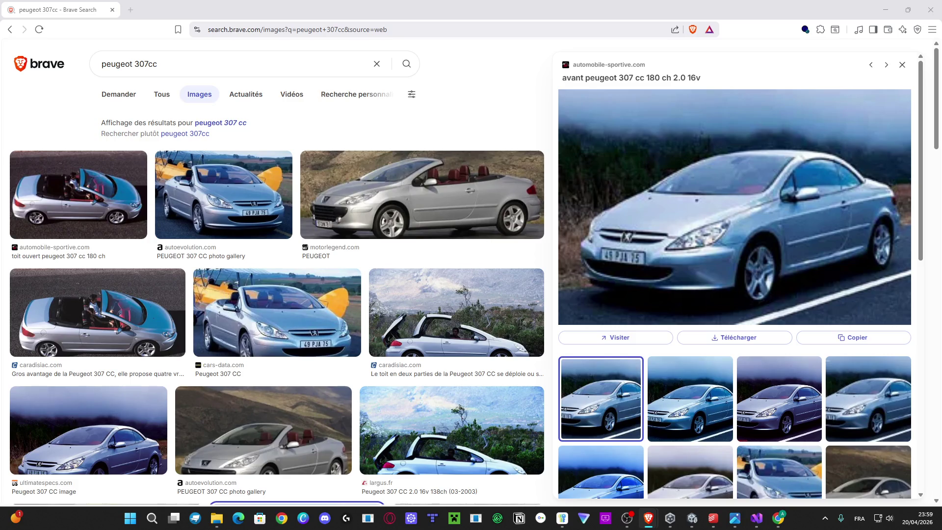
# Step: Switch to the YouTube window, where the 16:15 video begins loading
pyautogui.hotkey('alt', 'Tab')
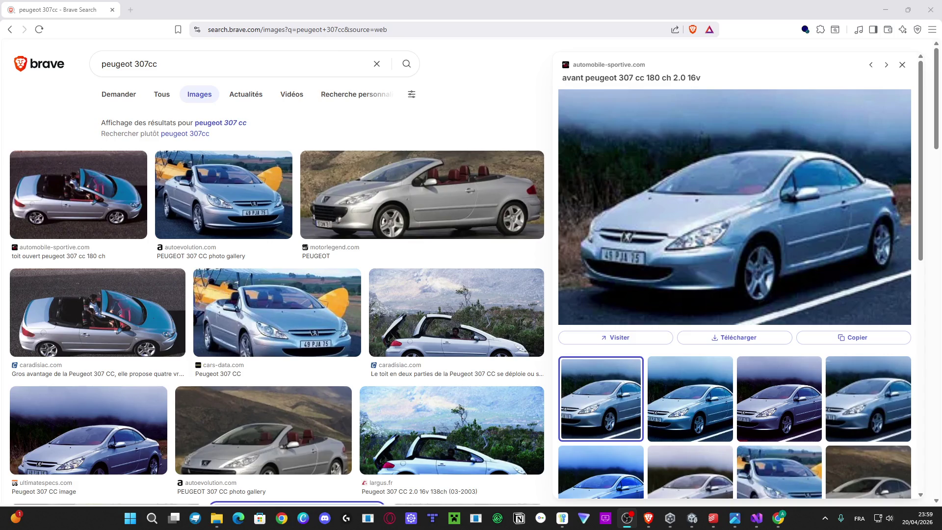
pyautogui.hotkey('alt', 'Tab')
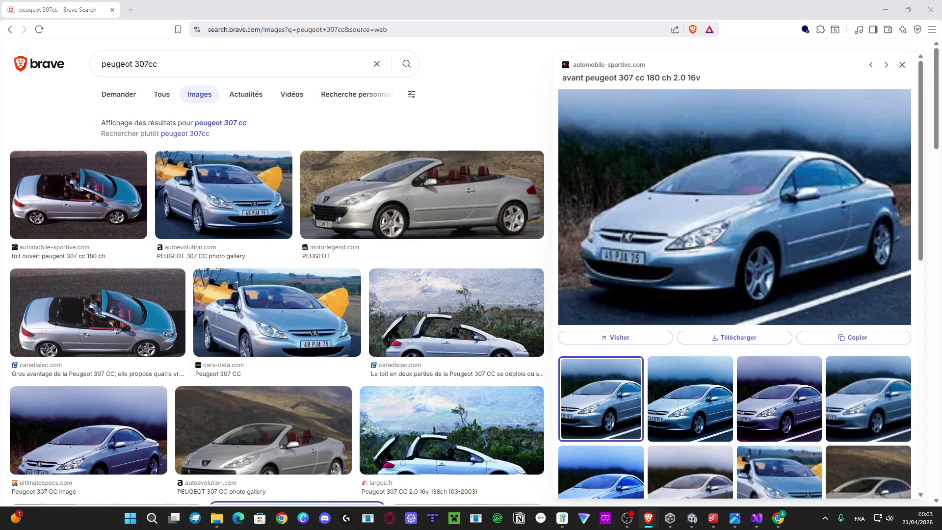
pyautogui.moveTo(649, 518)
pyautogui.click(368, 432)
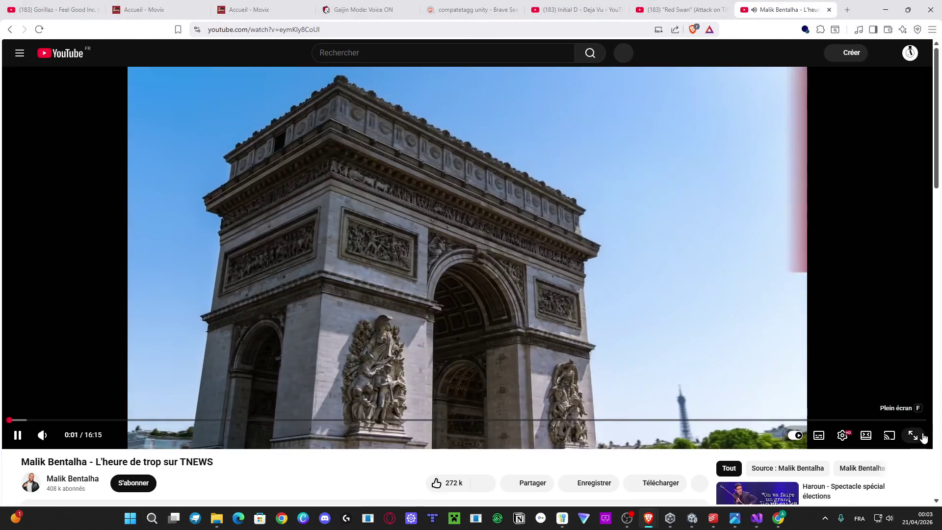
# Step: Play the TNEWS video fullscreen, raise its volume, and seek to around 0:26
pyautogui.click(920, 434)
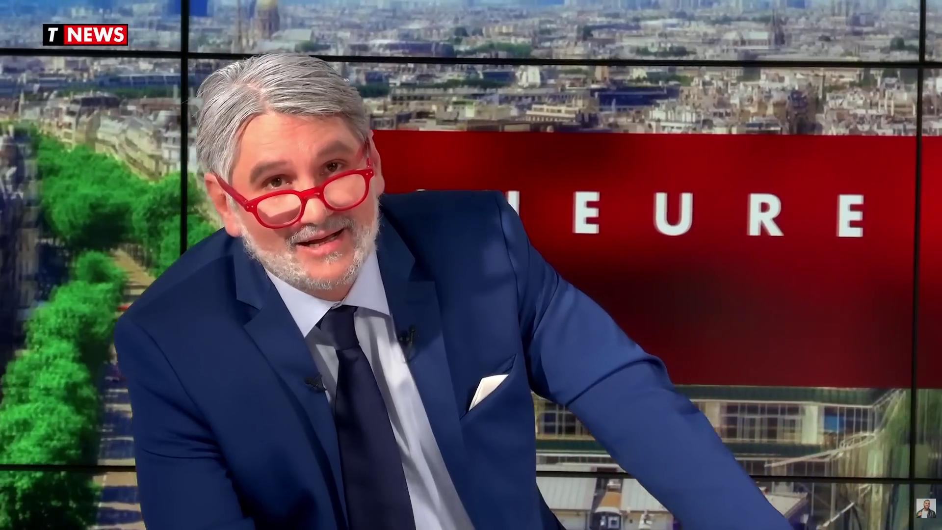
pyautogui.moveTo(555, 302)
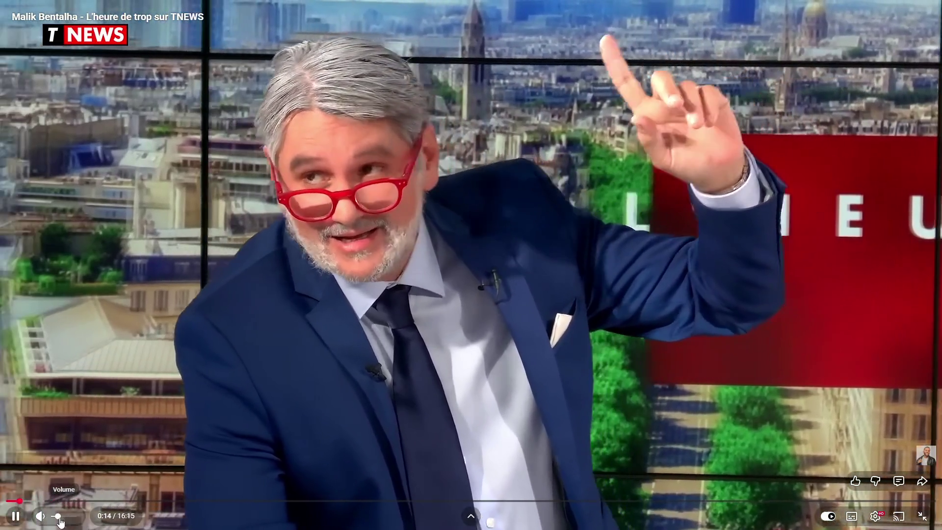
pyautogui.click(65, 516)
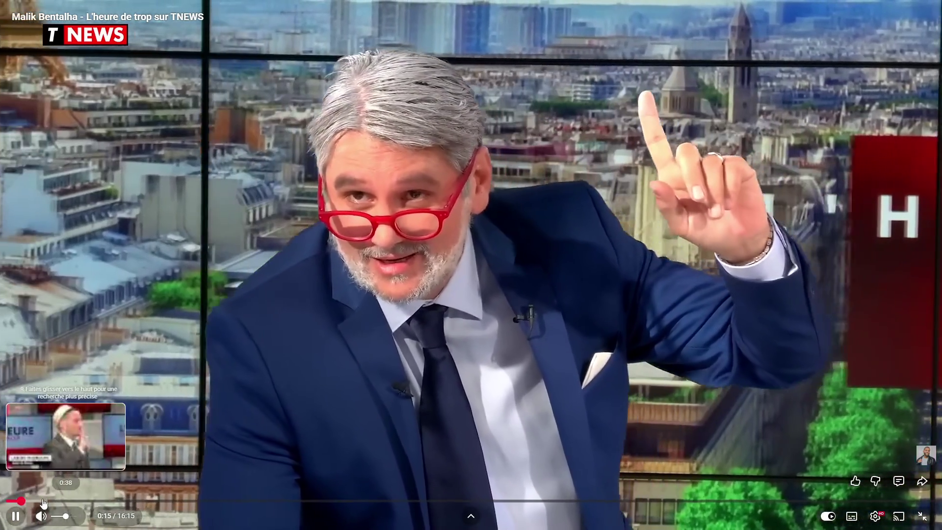
pyautogui.click(16, 500)
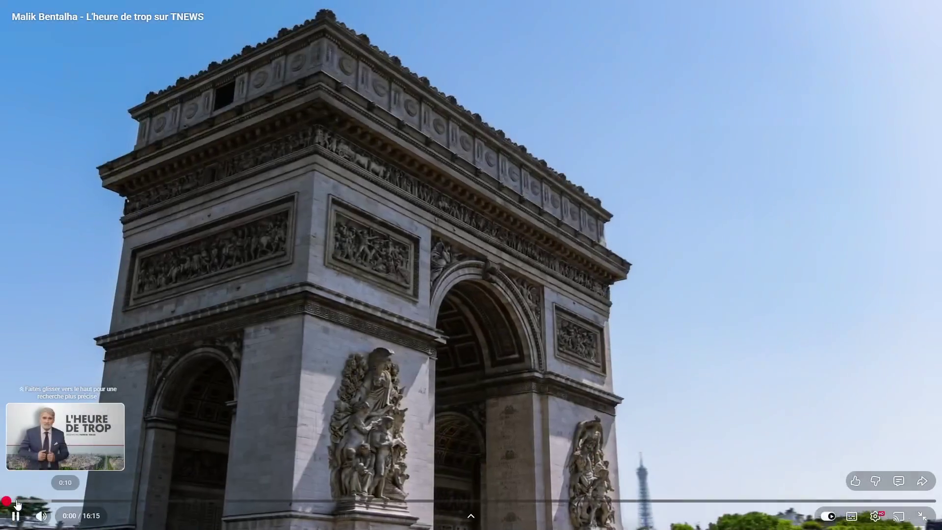
pyautogui.click(32, 501)
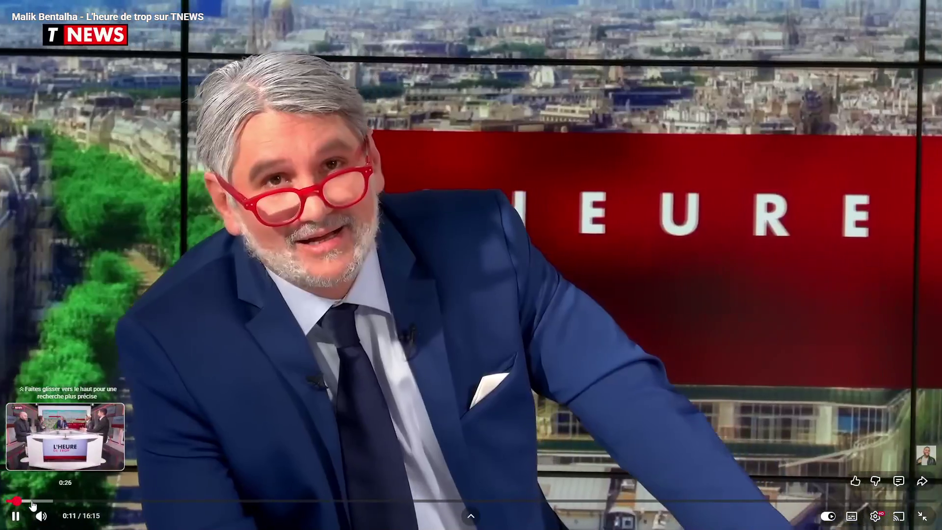
pyautogui.press('Left')
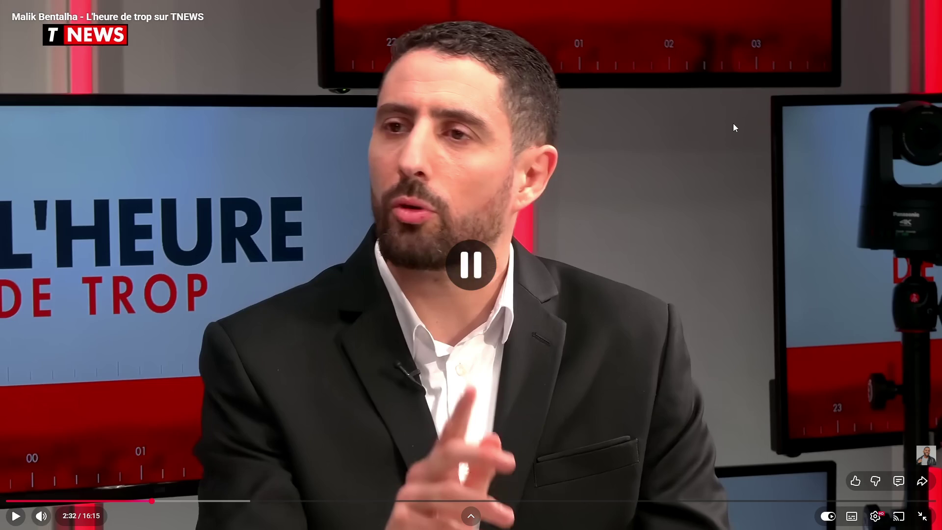
# Step: Rewind the video slightly, pause and resume it, then exit fullscreen
pyautogui.press('Left')
pyautogui.press('space')
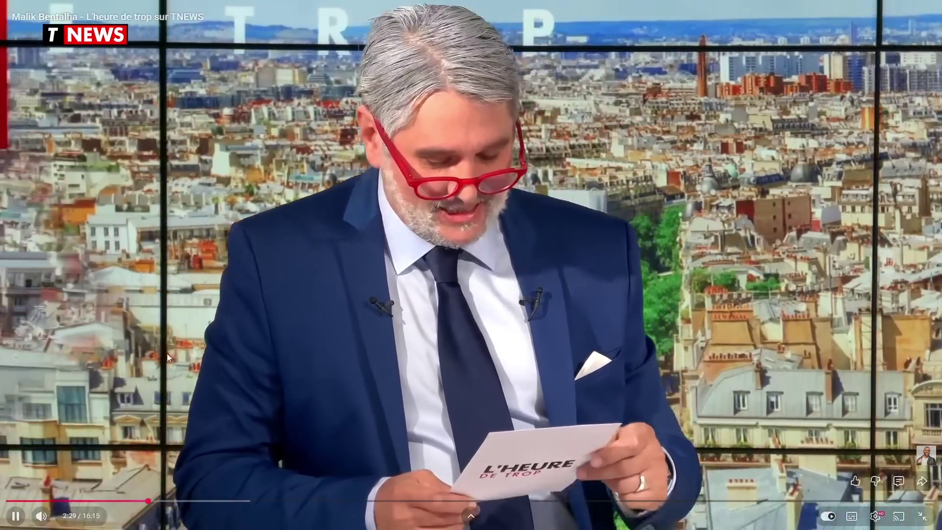
pyautogui.press('space')
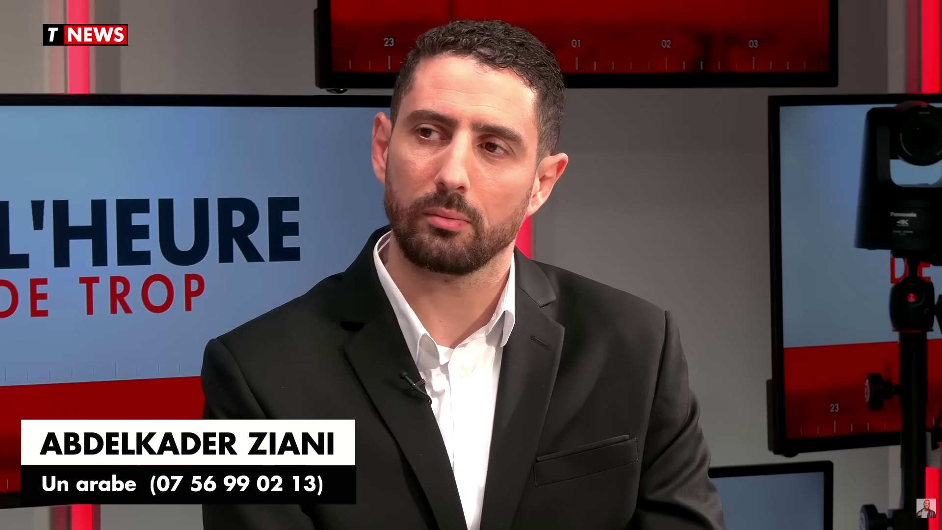
pyautogui.press('space')
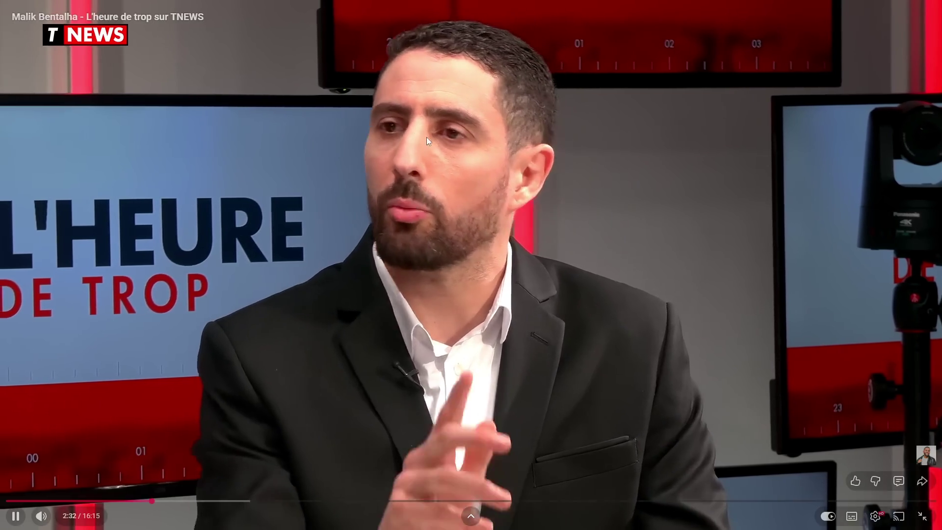
pyautogui.press('Escape')
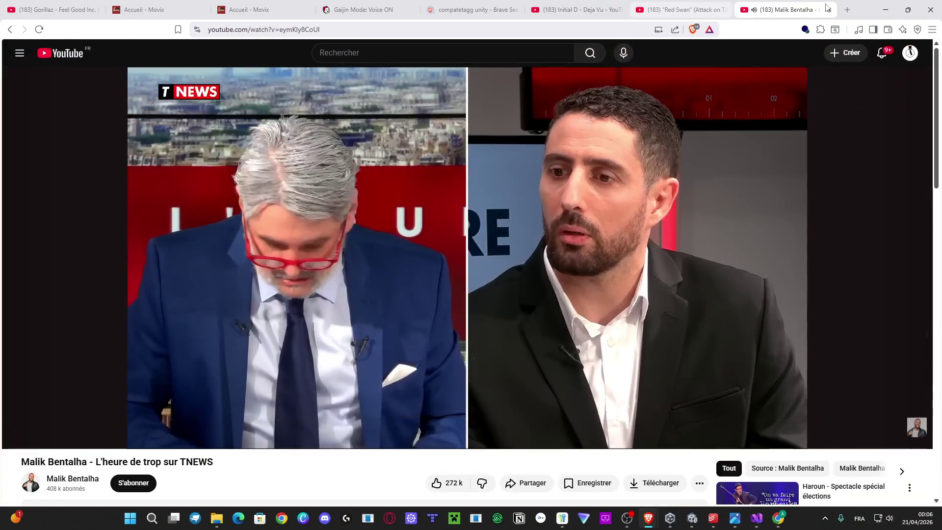
# Step: Restore and minimize the YouTube window, then close the Peugeot image search window
pyautogui.doubleClick(869, 8)
pyautogui.click(881, 14)
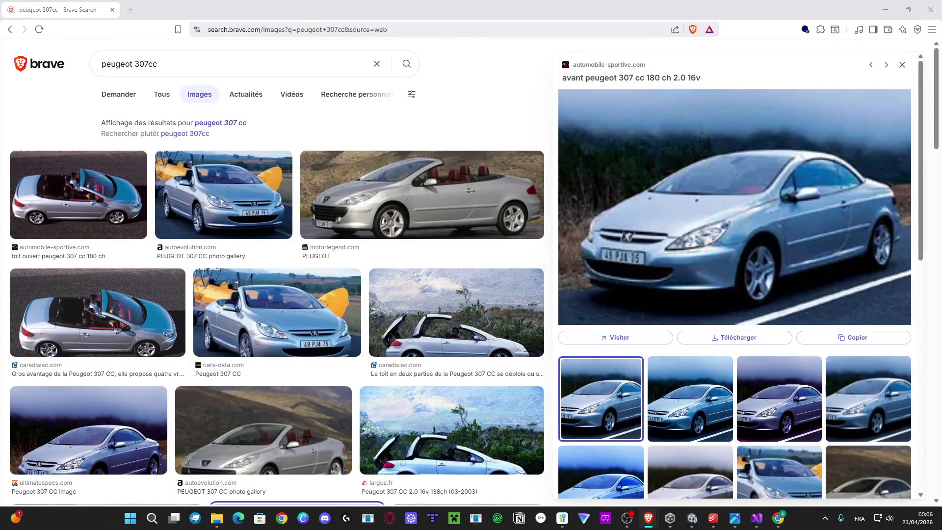
pyautogui.click(929, 10)
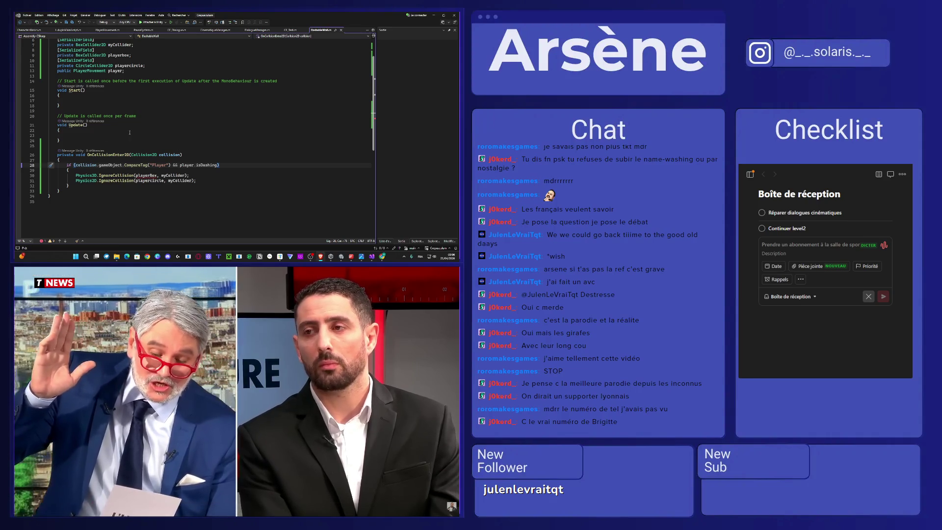
# Step: Review the IgnoreCollision lines, pause the news video, and minimize Visual Studio
pyautogui.click(210, 181)
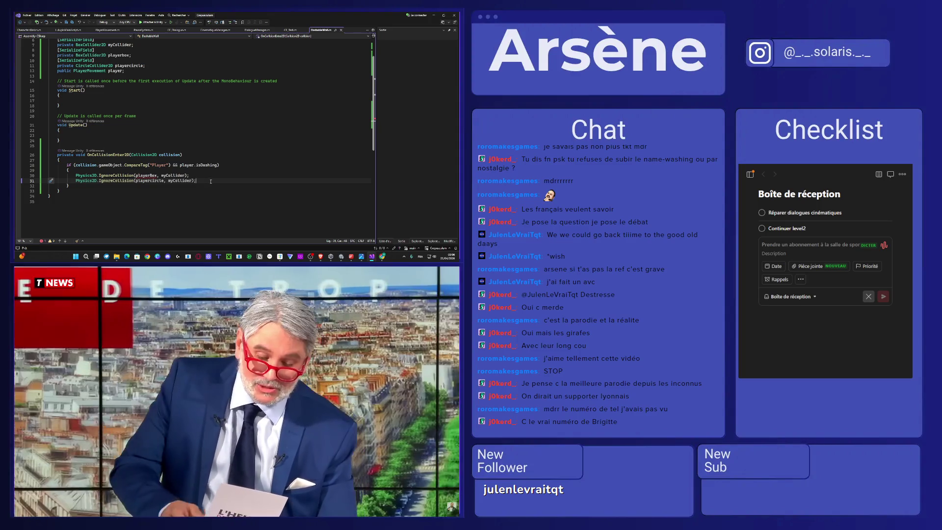
pyautogui.click(78, 186)
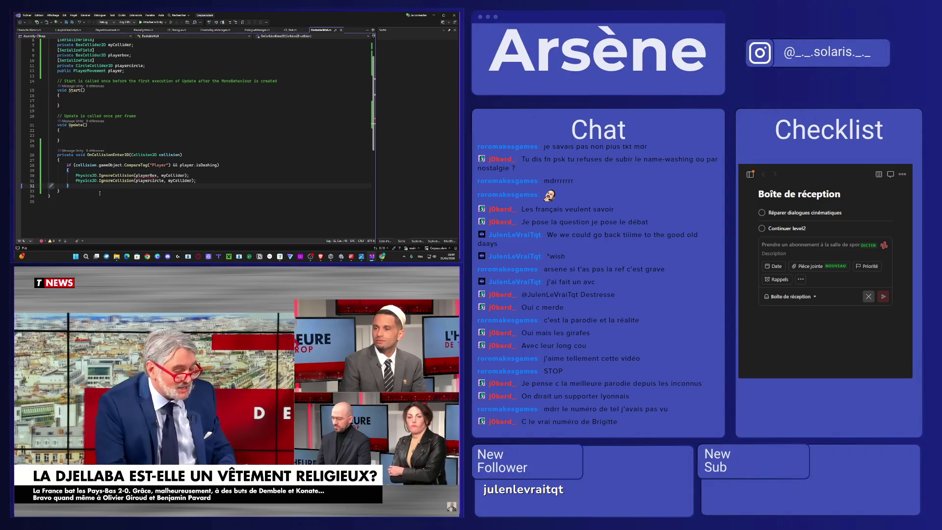
pyautogui.click(252, 411)
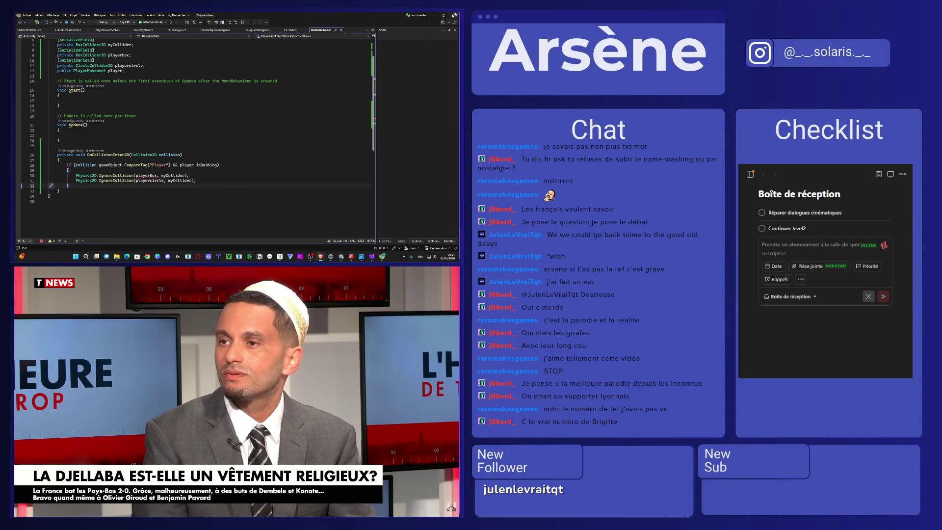
pyautogui.click(436, 16)
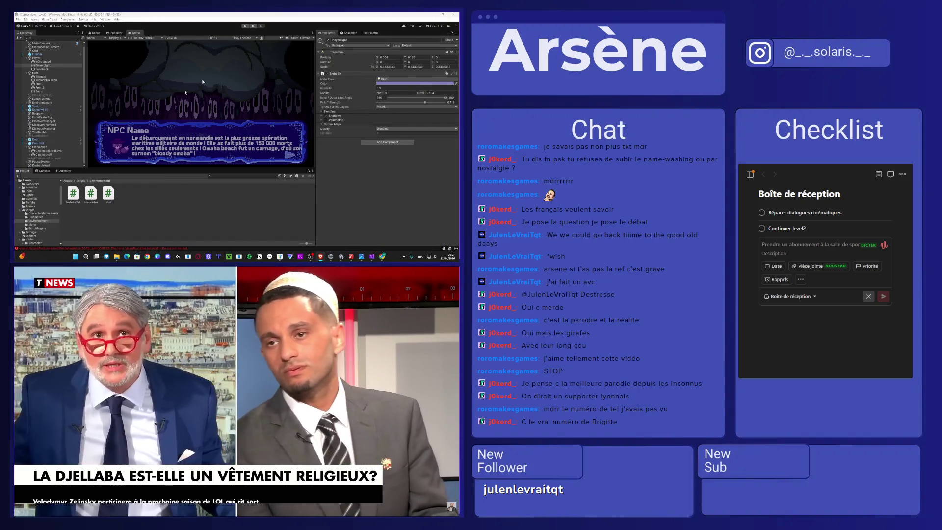
# Step: Select the DashableWall object in the scene and attach the DashableWall script to it
pyautogui.click(94, 34)
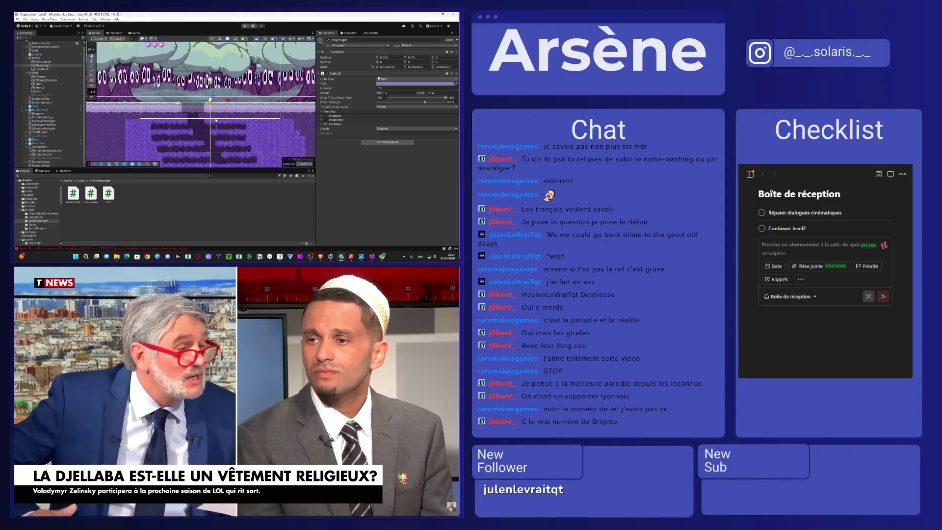
pyautogui.click(223, 140)
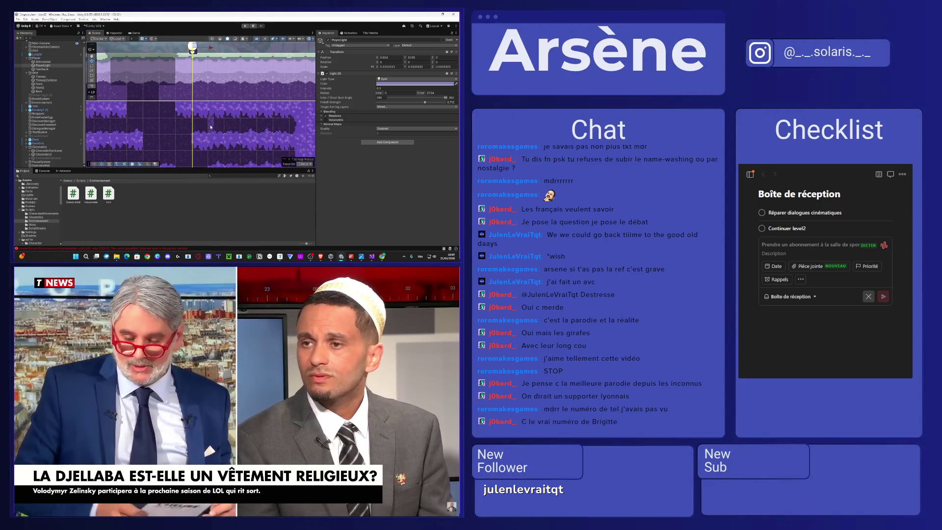
pyautogui.click(39, 165)
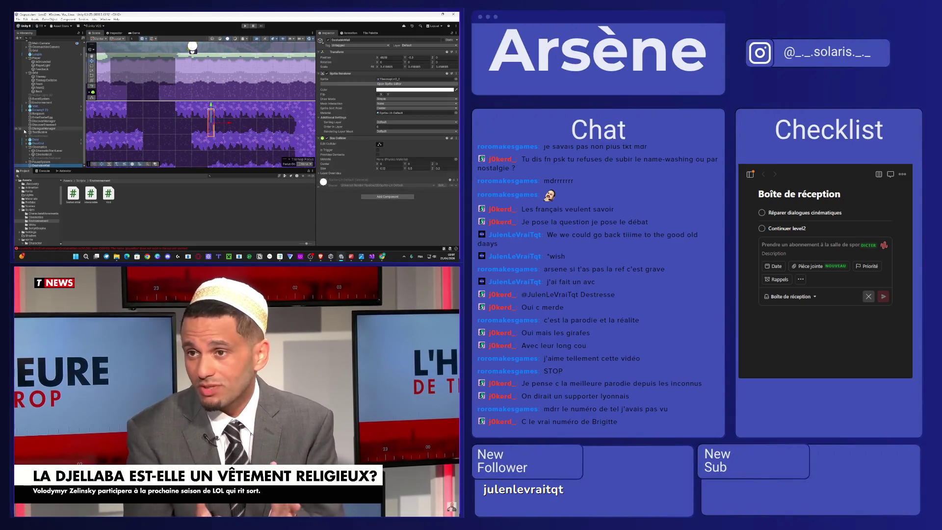
pyautogui.moveTo(67, 184); pyautogui.dragTo(45, 167)
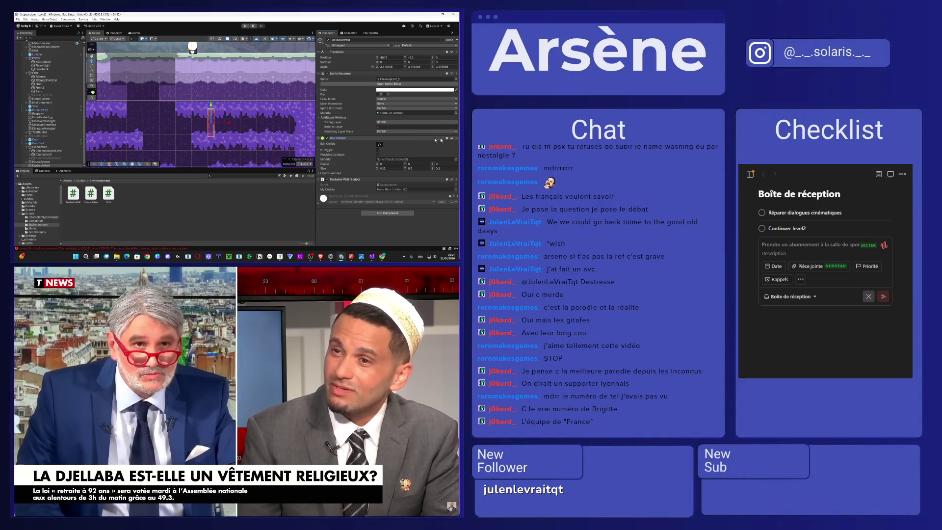
# Step: Replace DashableWall's 3D Box Collider with a Box Collider 2D
pyautogui.click(456, 139)
pyautogui.click(425, 147)
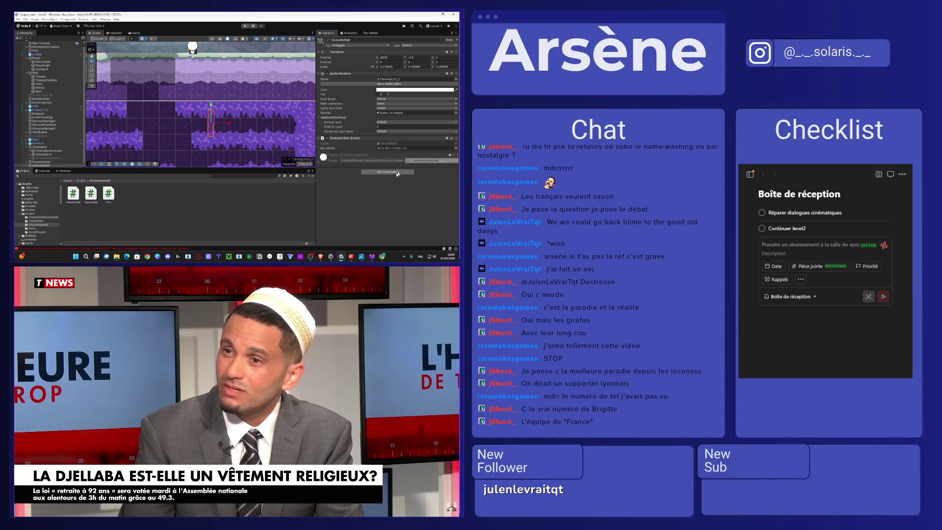
pyautogui.click(380, 172)
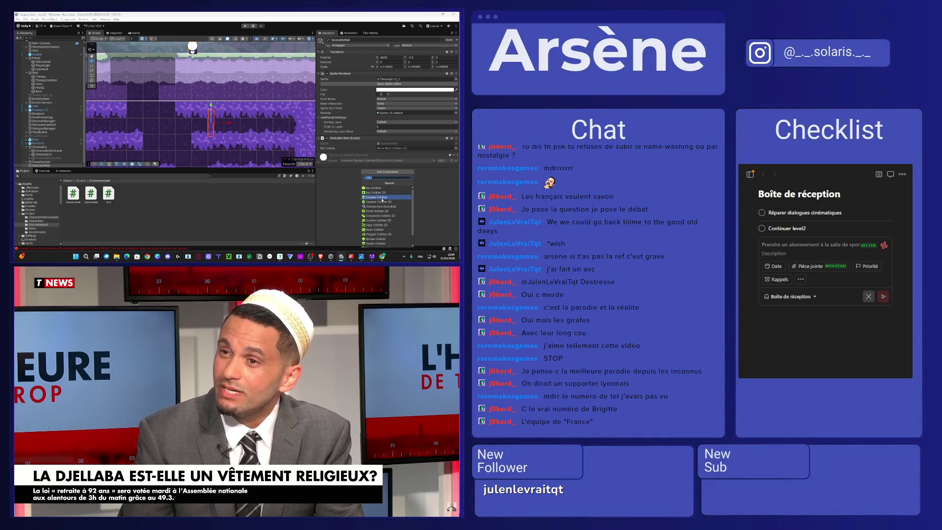
pyautogui.click(381, 193)
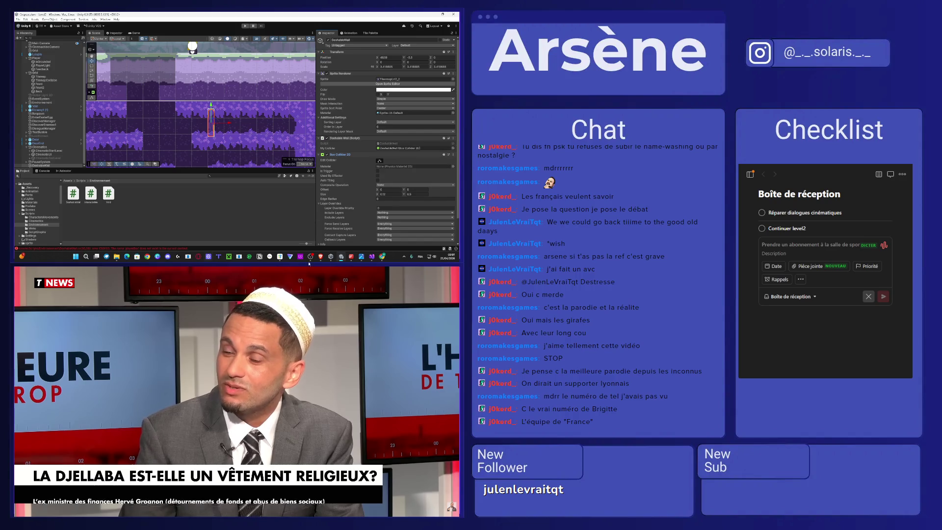
pyautogui.hotkey('alt', 'Tab')
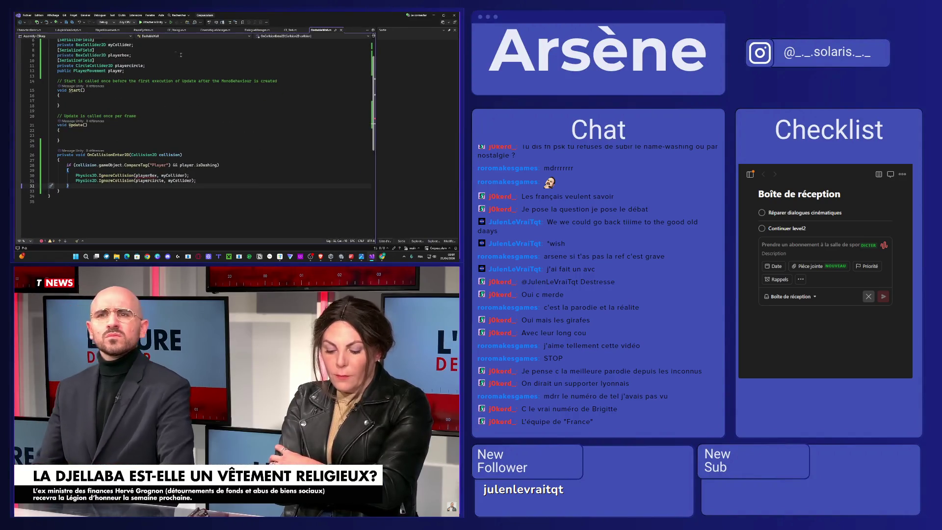
# Step: Select the SerializeField attribute on line 10, save DashableWall.cs, and resume the news video
pyautogui.scroll(2, 185, 56)
pyautogui.moveTo(96, 91); pyautogui.dragTo(56, 91)
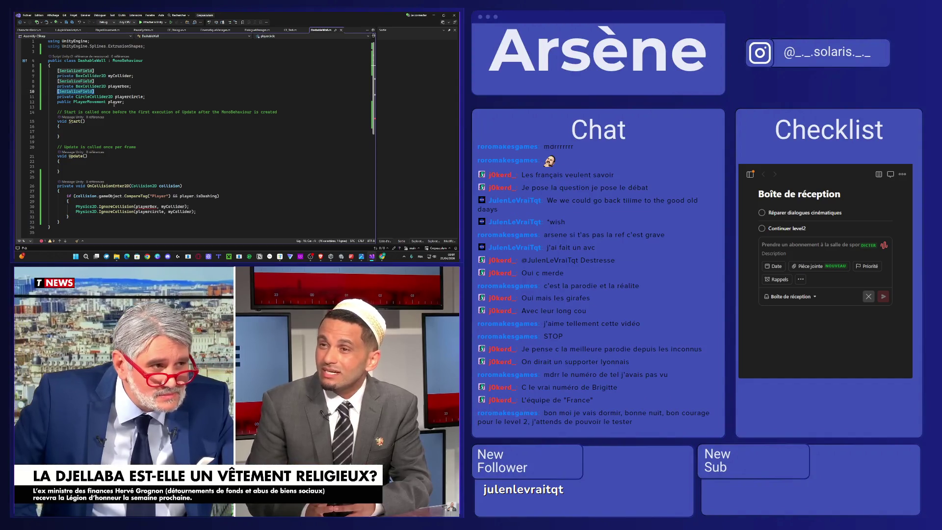
pyautogui.hotkey('ctrl', 's')
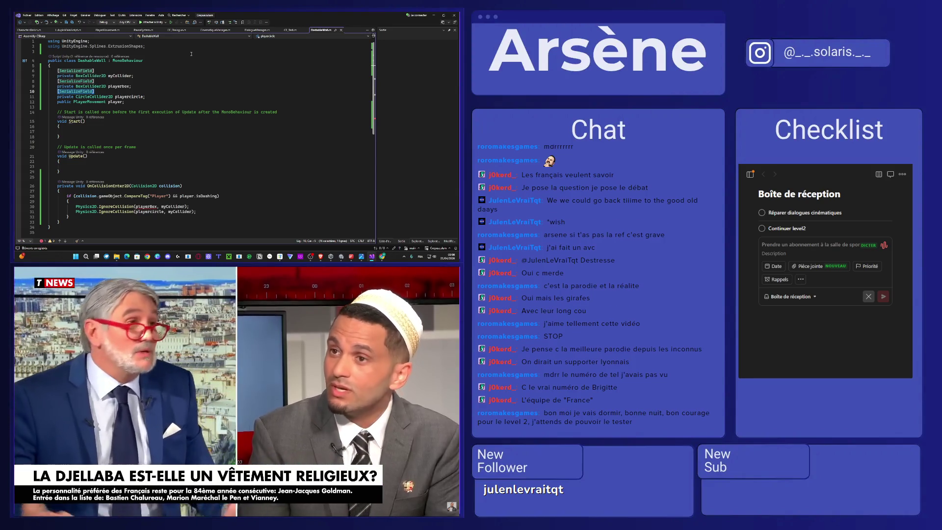
pyautogui.moveTo(312, 329)
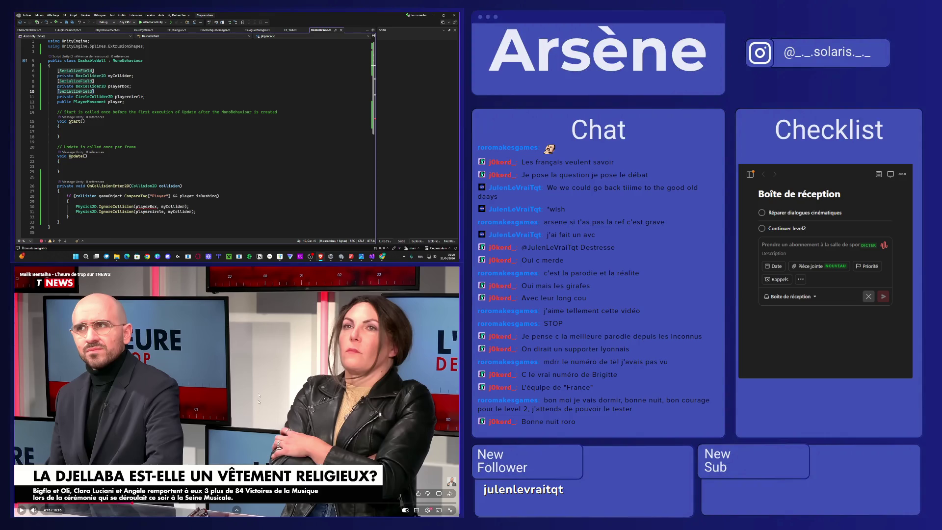
pyautogui.click(255, 348)
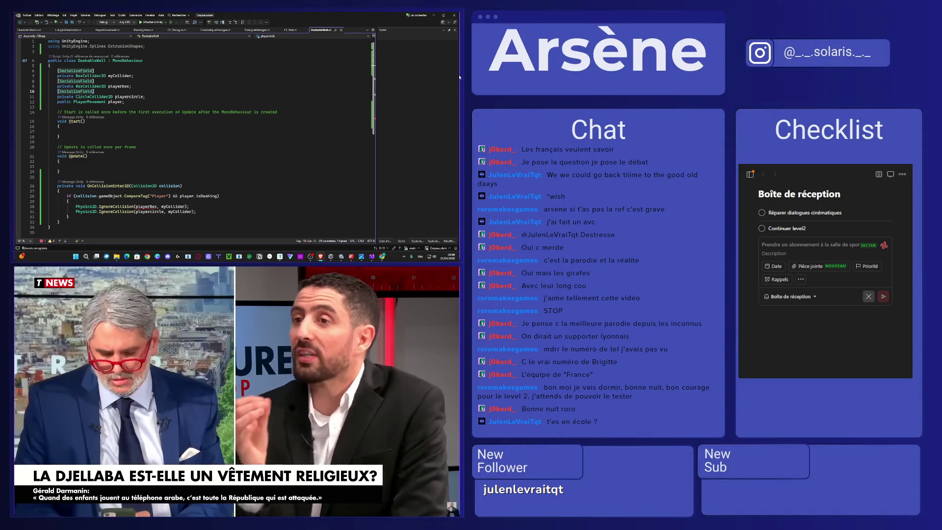
pyautogui.hotkey('alt', 'Tab')
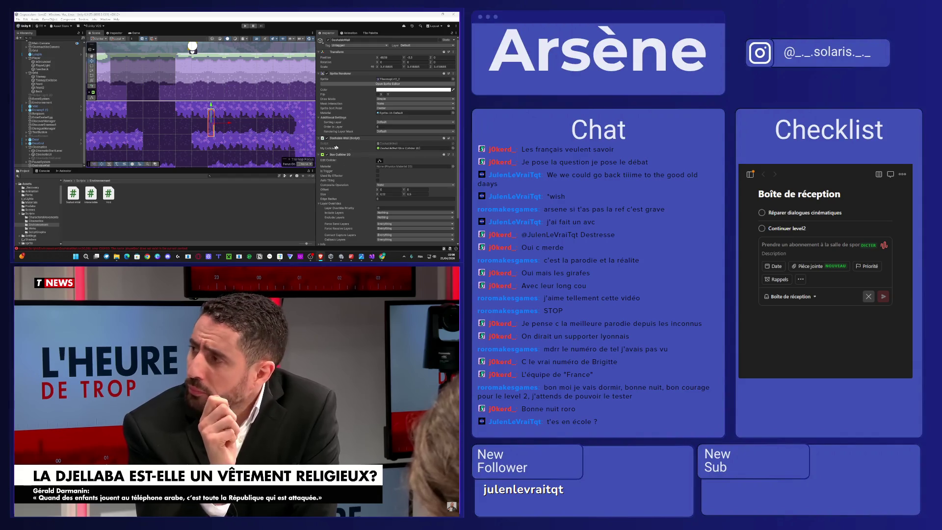
# Step: Change playerbox and playerCircle from private to public and delete their [SerializeField] lines
pyautogui.click(373, 258)
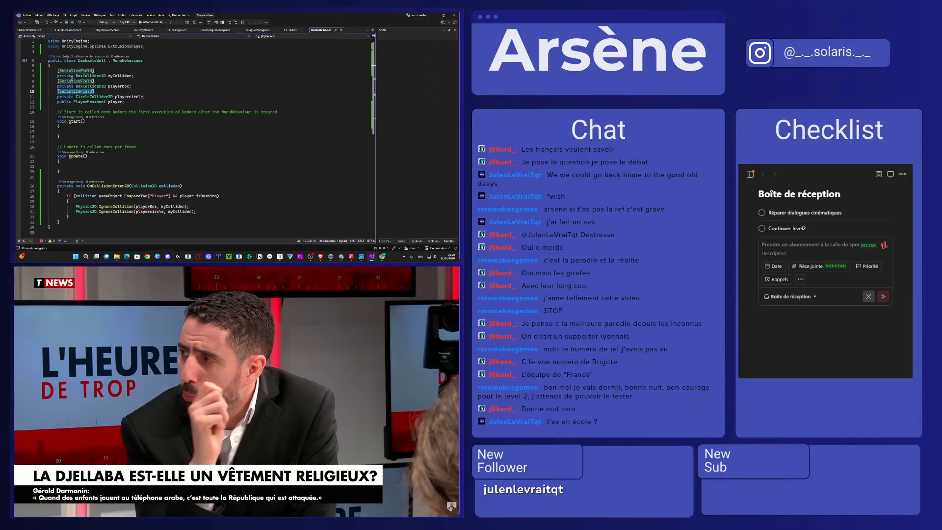
pyautogui.click(109, 81)
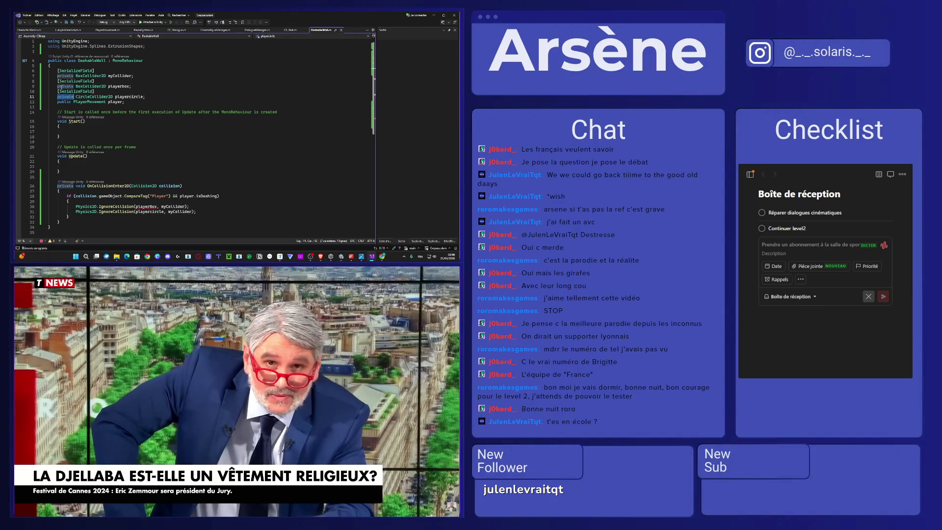
pyautogui.doubleClick(63, 87)
pyautogui.write('public')
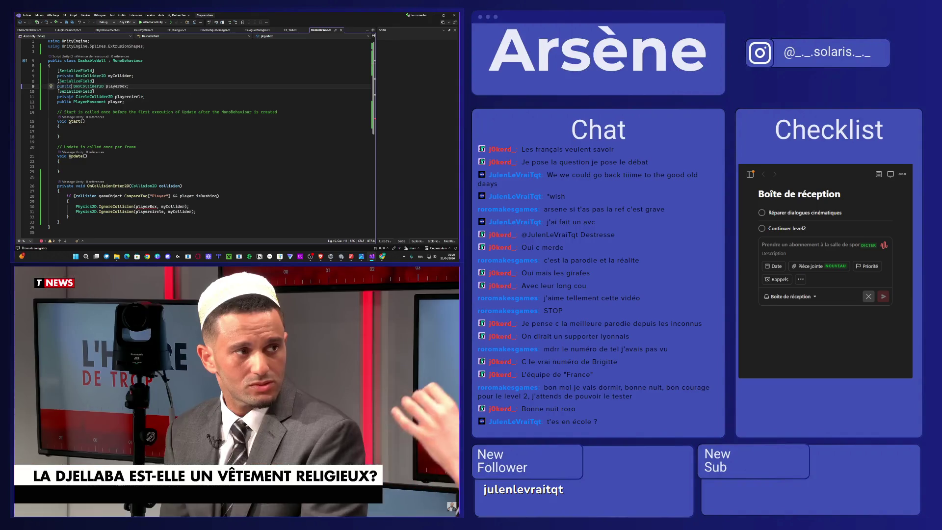
pyautogui.doubleClick(65, 97)
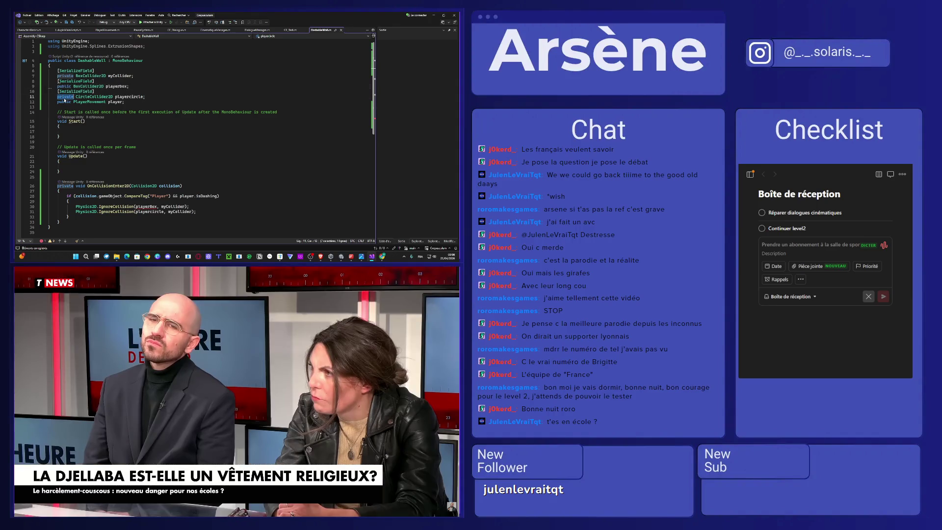
pyautogui.write('public')
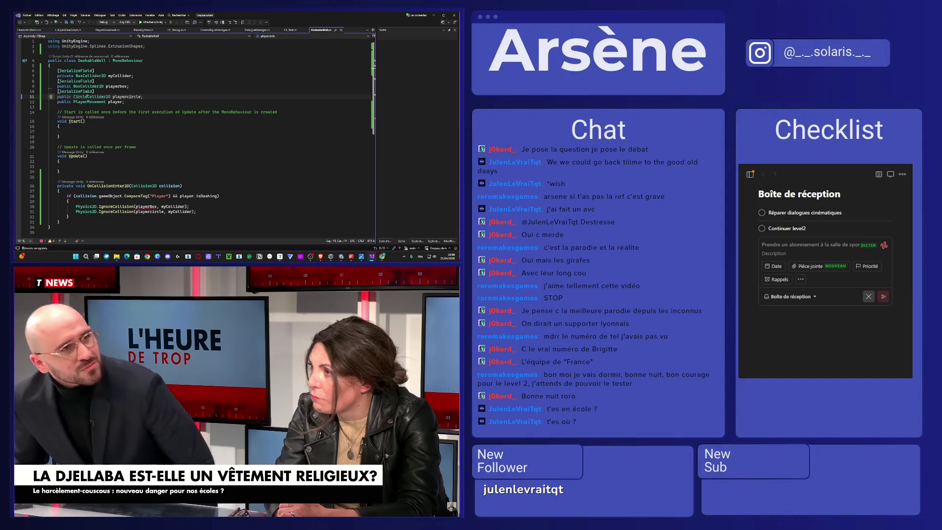
pyautogui.click(32, 91)
pyautogui.press('Delete')
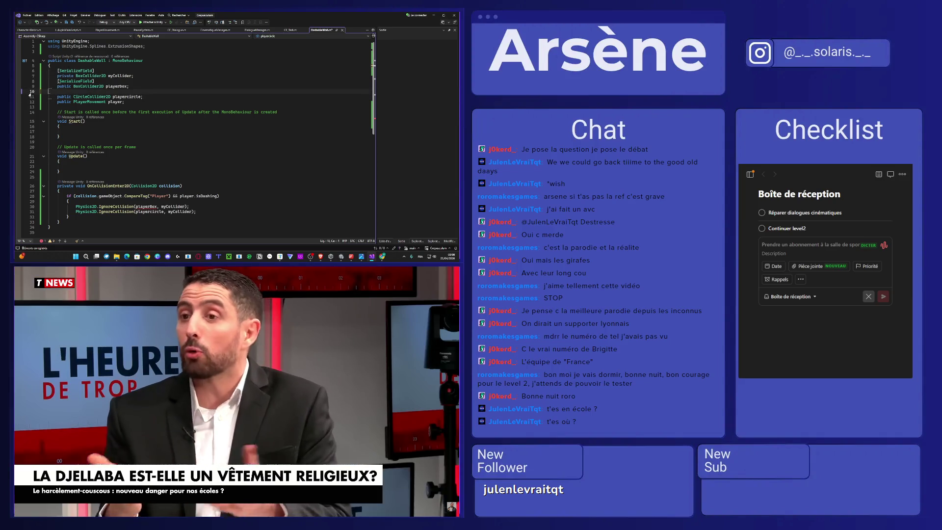
pyautogui.press('Delete')
pyautogui.press('BackSpace')
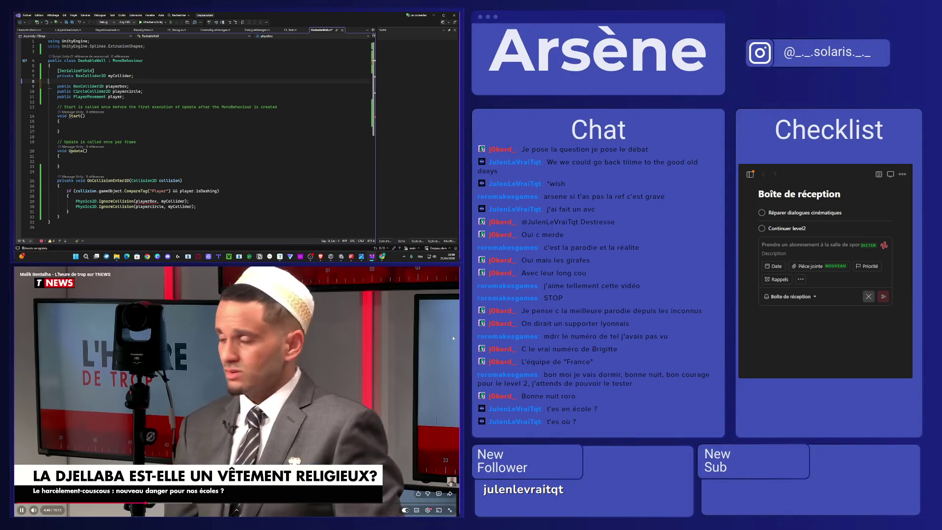
# Step: Pause the news video and go back to the Unity editor
pyautogui.click(435, 15)
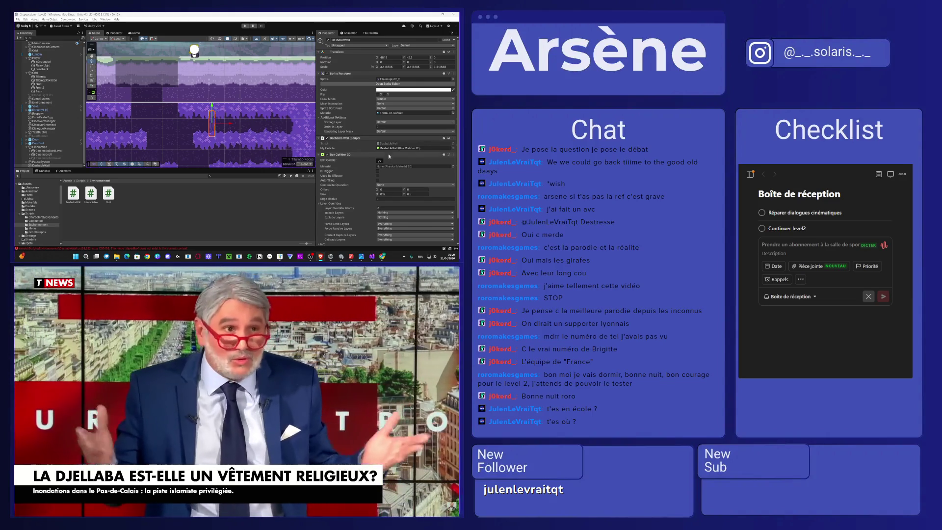
pyautogui.click(372, 258)
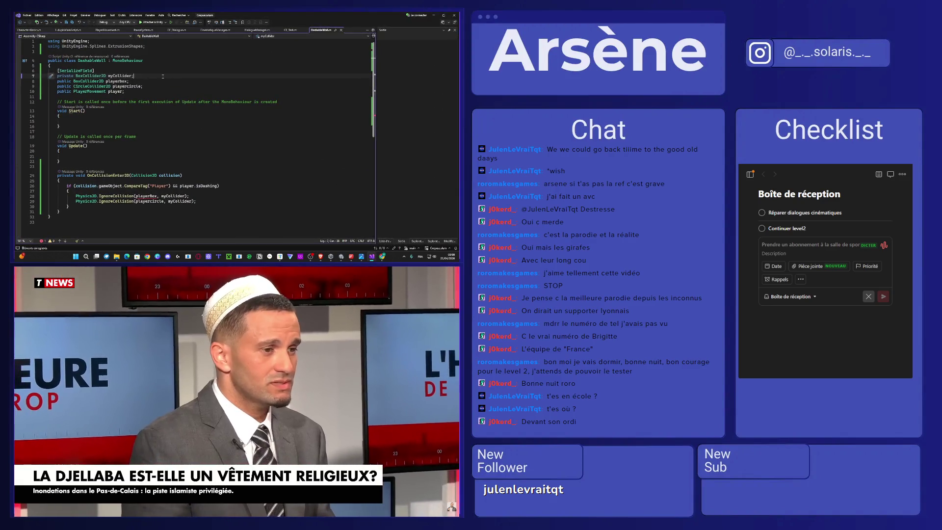
pyautogui.moveTo(336, 401)
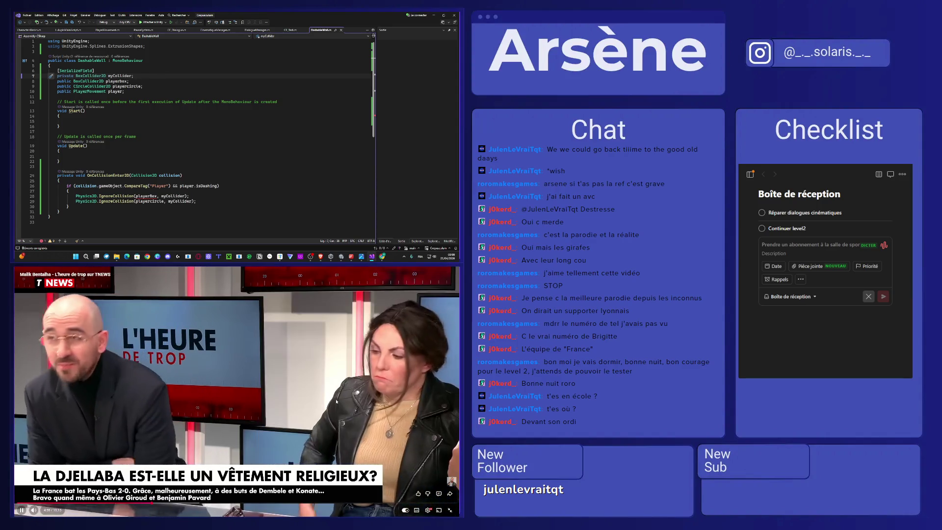
pyautogui.click(228, 385)
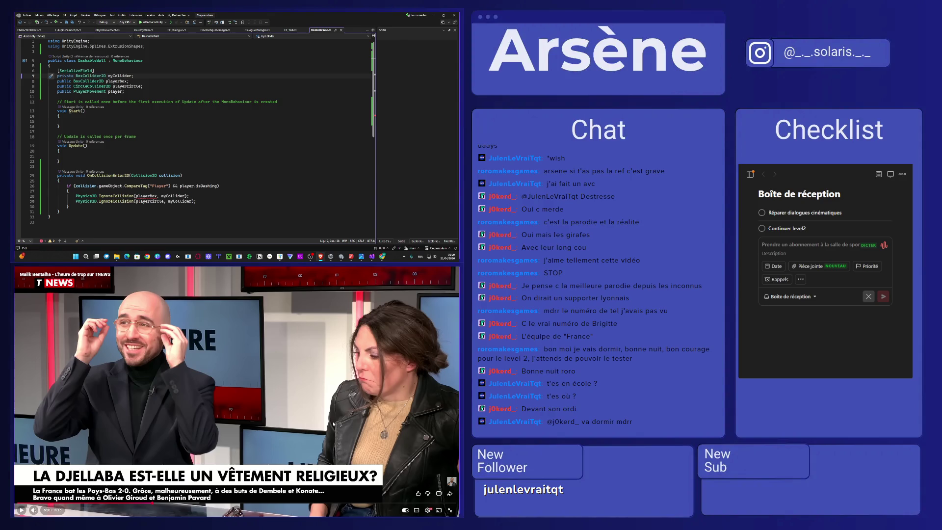
pyautogui.click(431, 15)
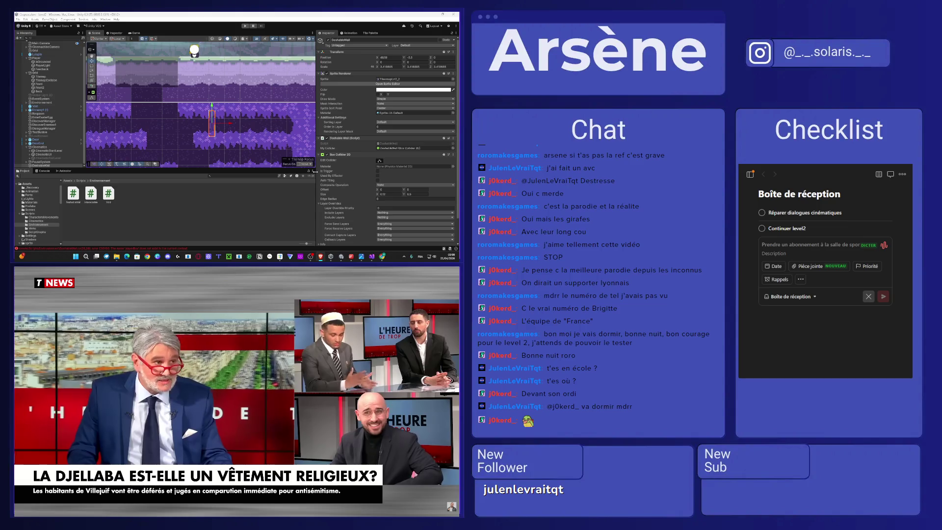
# Step: Jump from the Console's 'playerBox does not exist' error to line 28 of DashableWall.cs
pyautogui.click(373, 258)
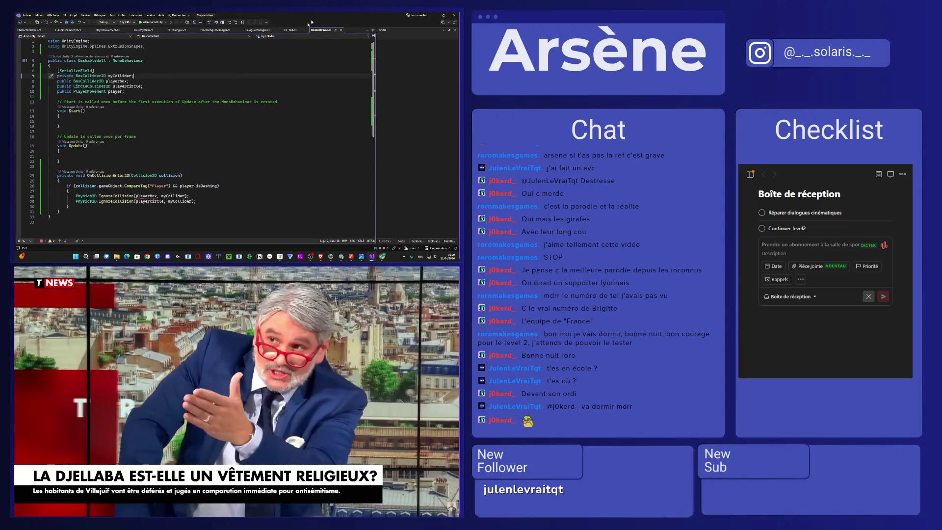
pyautogui.click(434, 16)
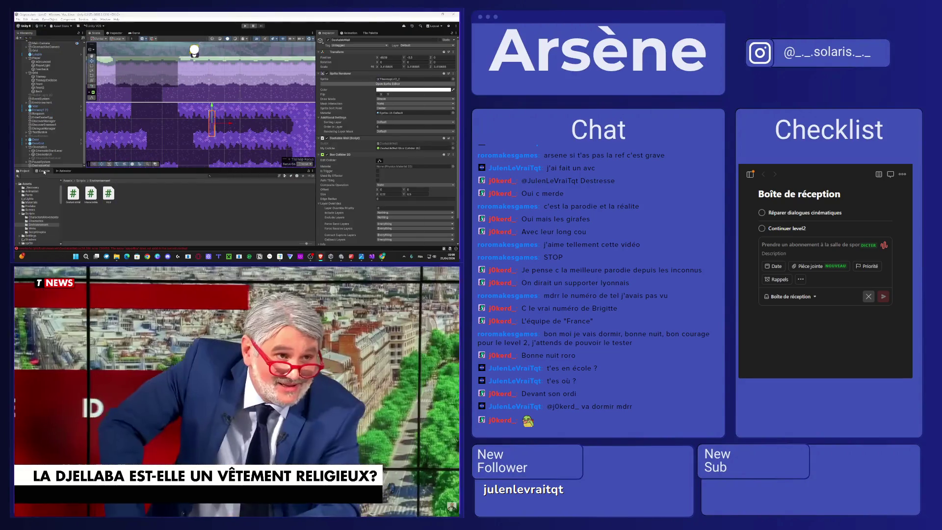
pyautogui.click(44, 171)
pyautogui.click(95, 208)
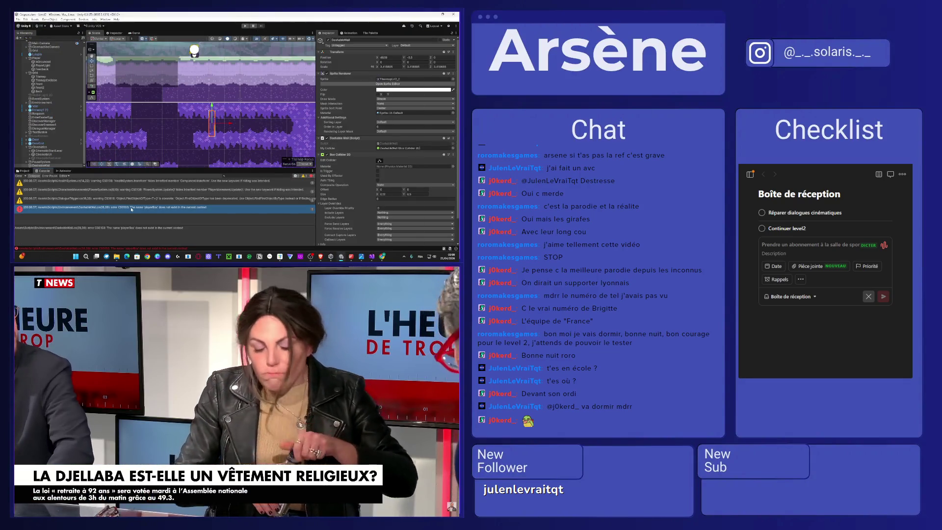
pyautogui.doubleClick(131, 209)
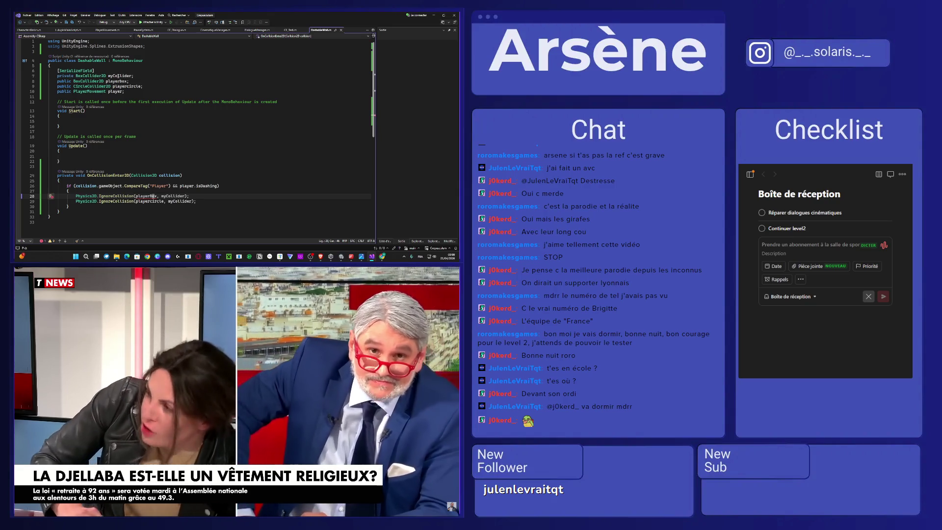
# Step: Rename the playerbox field to playerBox and let Unity recompile
pyautogui.click(122, 81)
pyautogui.press('BackSpace')
pyautogui.write('B')
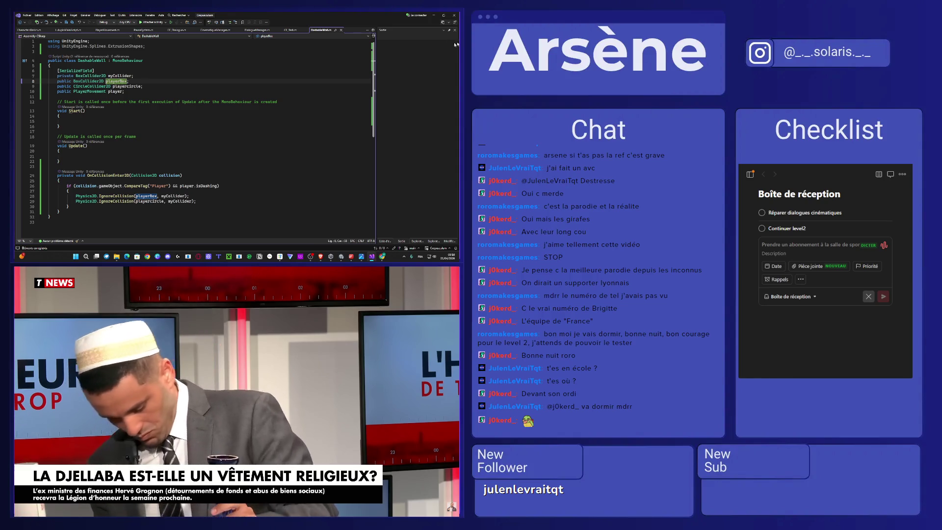
pyautogui.click(434, 15)
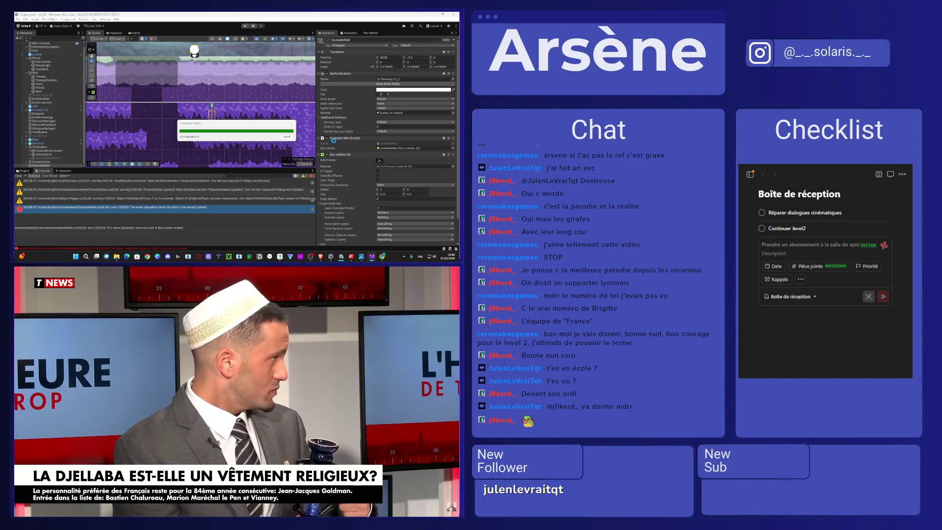
pyautogui.click(373, 262)
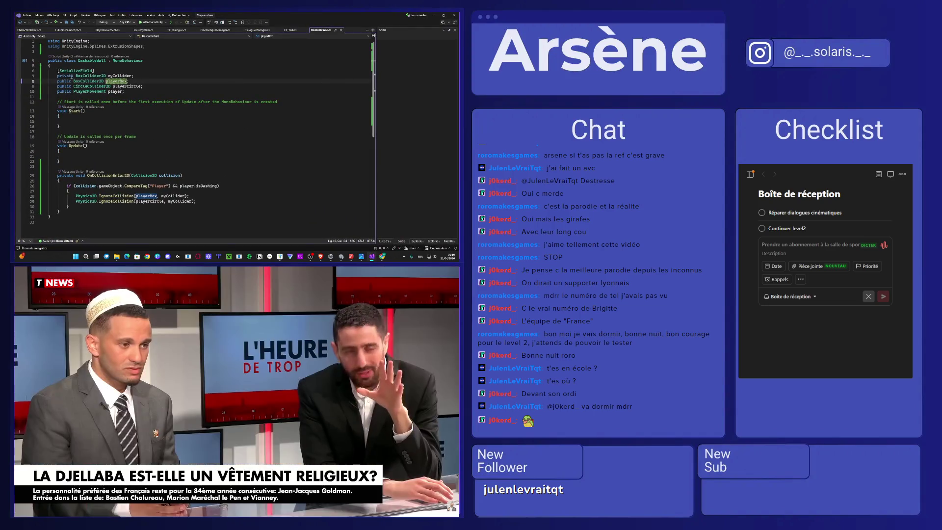
# Step: Turn playerBox and playercircle back into private fields with [SerializeField] above each
pyautogui.moveTo(73, 82); pyautogui.dragTo(127, 77)
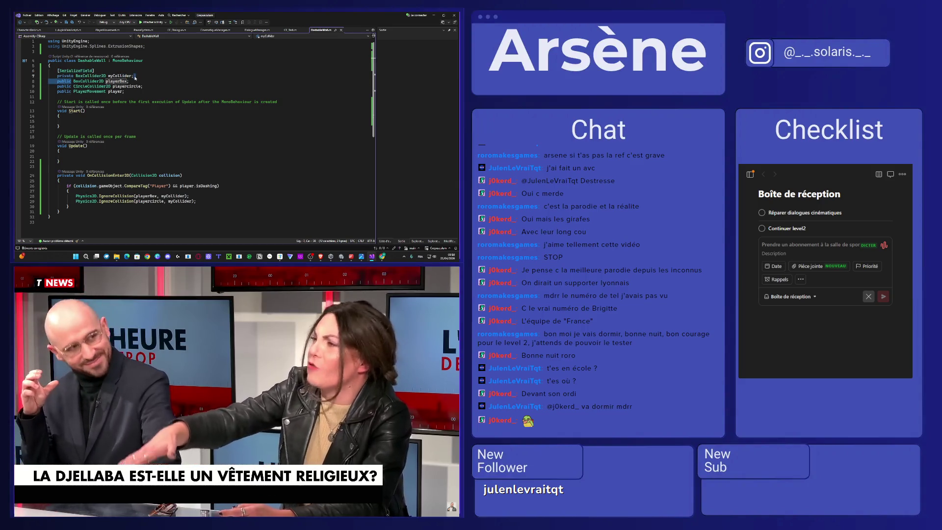
pyautogui.hotkey('ctrl', 'v')
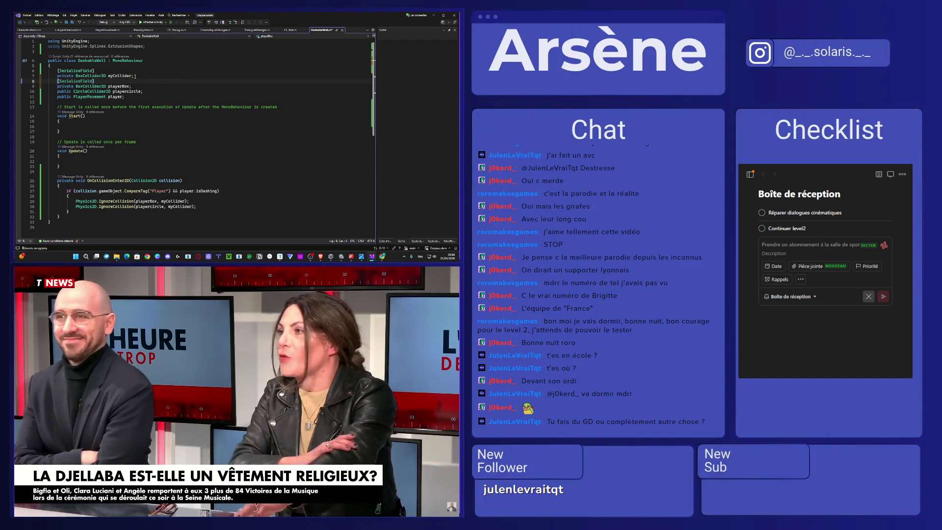
pyautogui.press('Return')
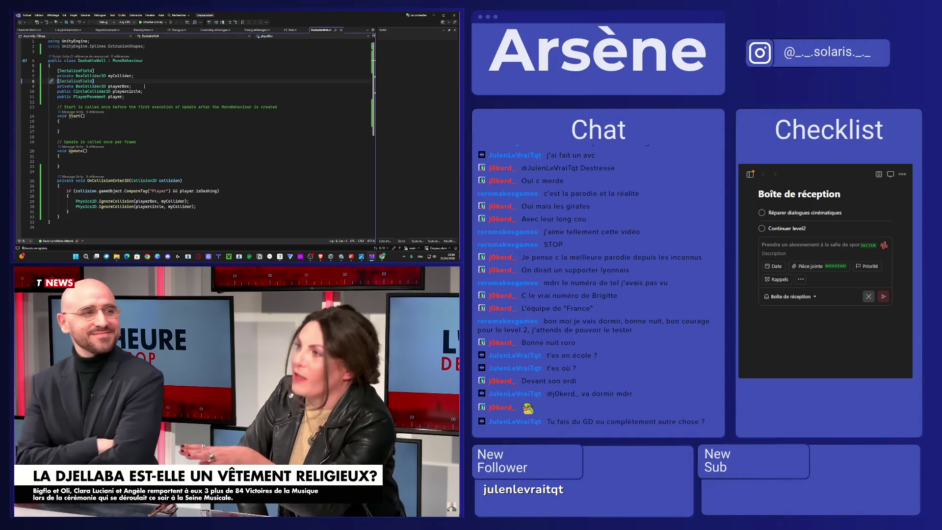
pyautogui.click(148, 85)
pyautogui.press('Return')
pyautogui.moveTo(73, 97); pyautogui.dragTo(57, 93)
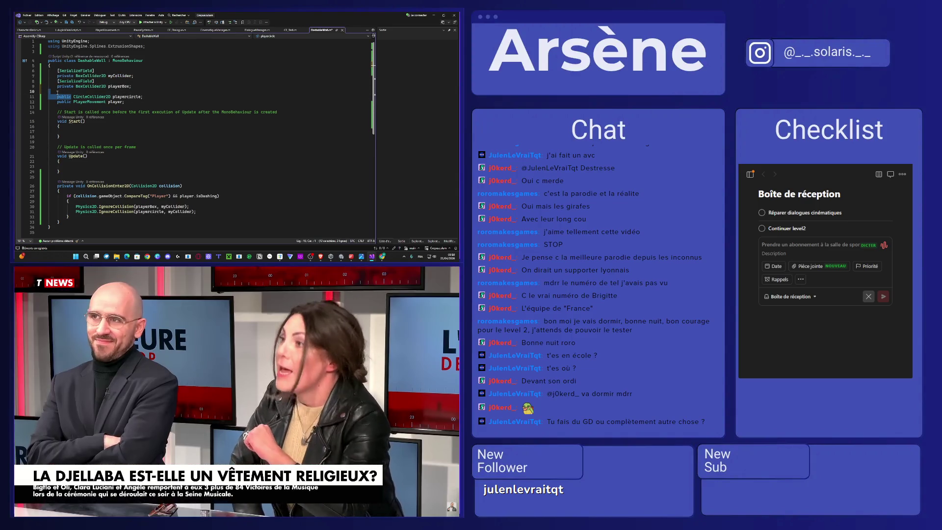
pyautogui.write('[SerializeField]')
pyautogui.press('Return')
# Step: Finish the private keyword, then check the DashableWall's My Collider, Player Box, Player Circle and Player fields
pyautogui.write('private')
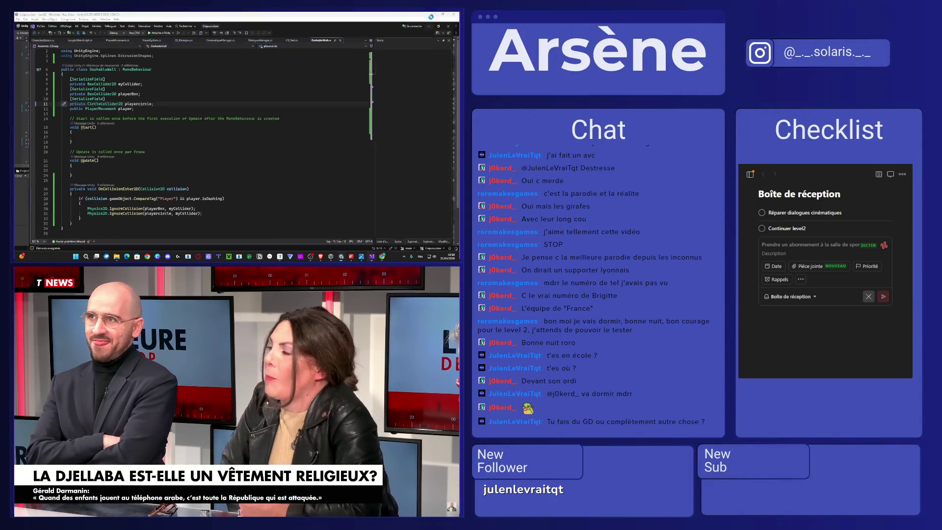
pyautogui.hotkey('alt', 'Tab')
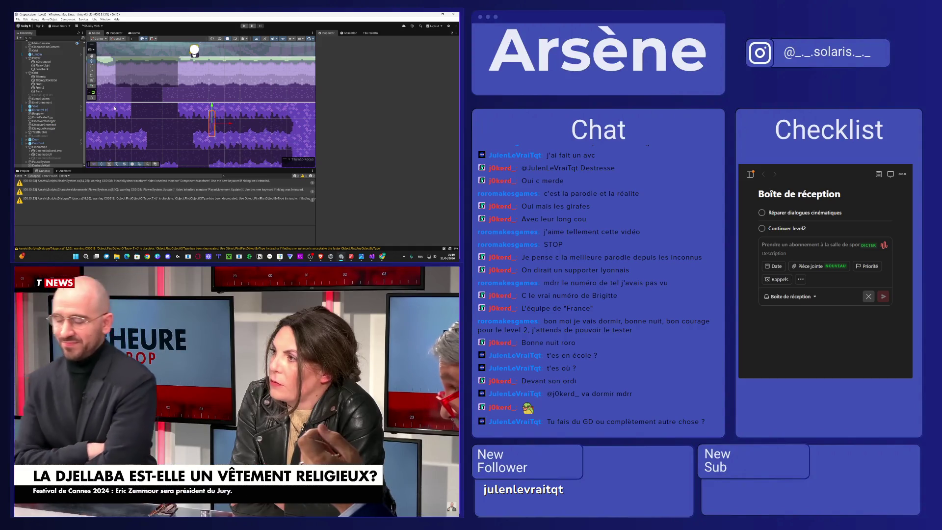
pyautogui.scroll(-2, 362, 192)
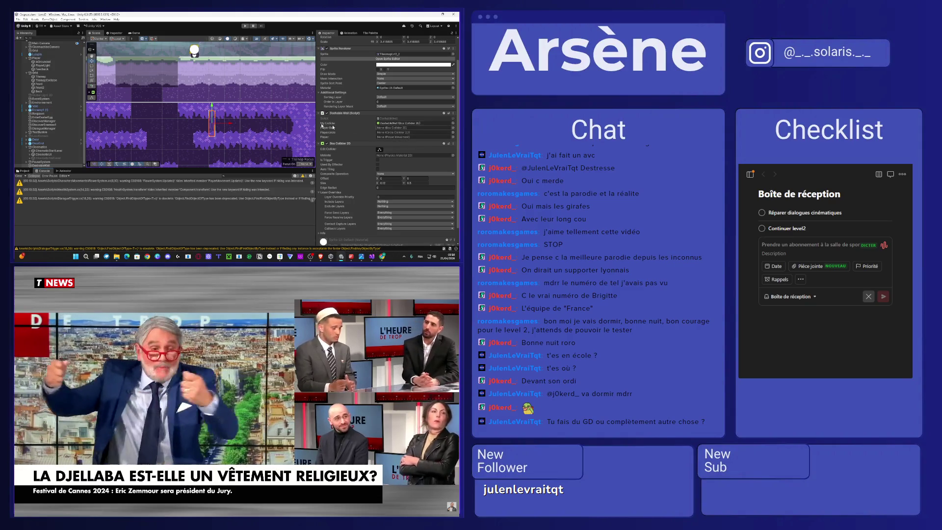
pyautogui.scroll(1, 48, 85)
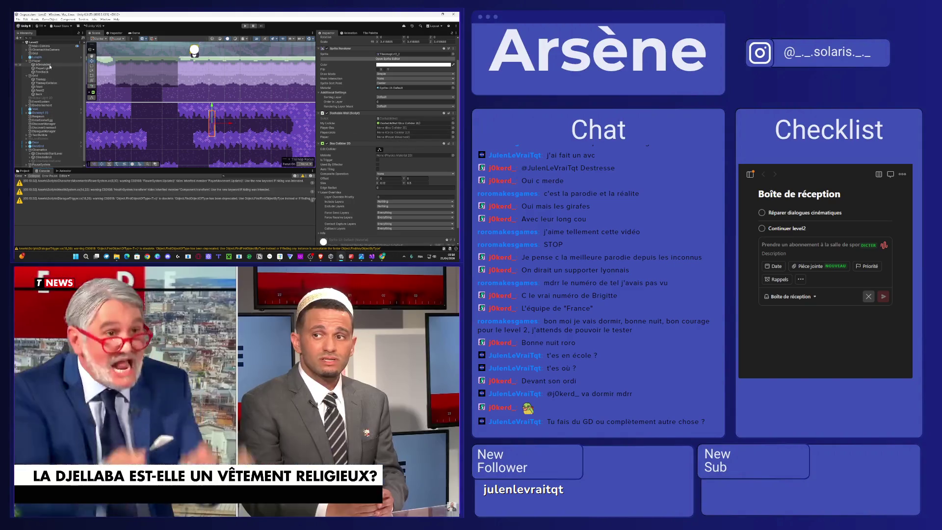
# Step: Drag the Player into the Dashable Wall's Player Box and Player fields, then enter Play mode
pyautogui.moveTo(412, 140); pyautogui.dragTo(412, 127)
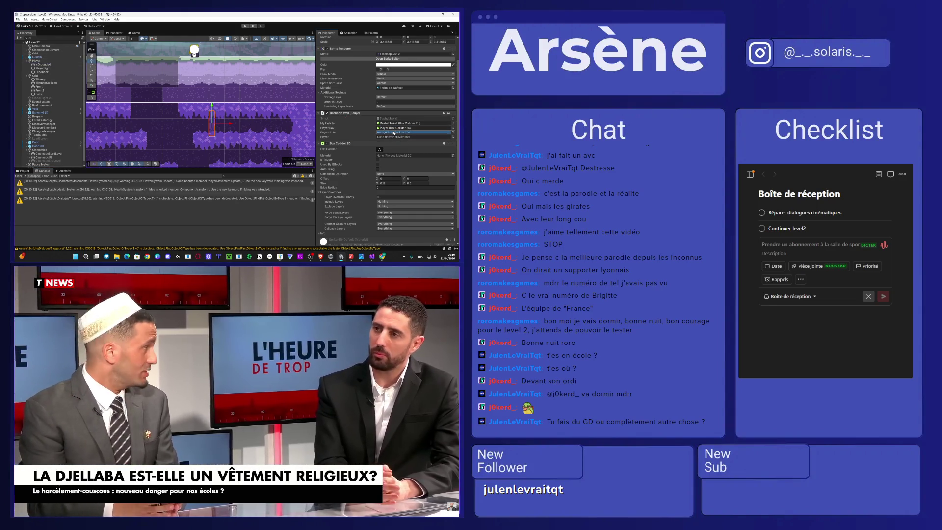
pyautogui.click(388, 128)
pyautogui.moveTo(383, 132); pyautogui.dragTo(387, 137)
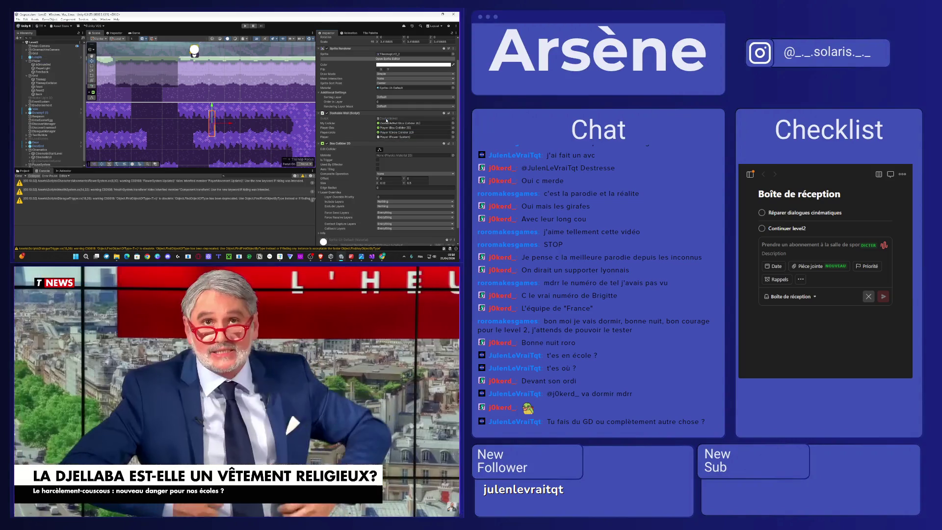
pyautogui.click(245, 26)
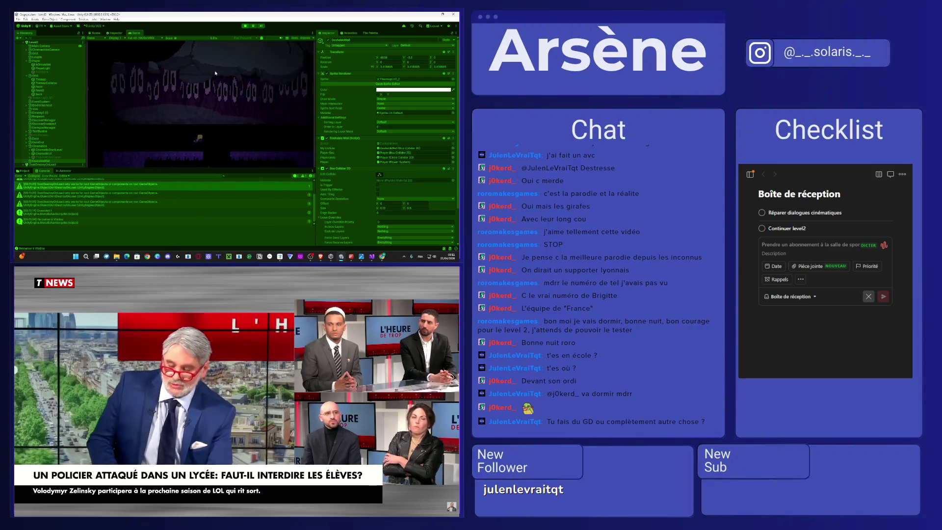
# Step: Make the player jump and double-jump with Space, then show the Project's asset folders
pyautogui.press('space')
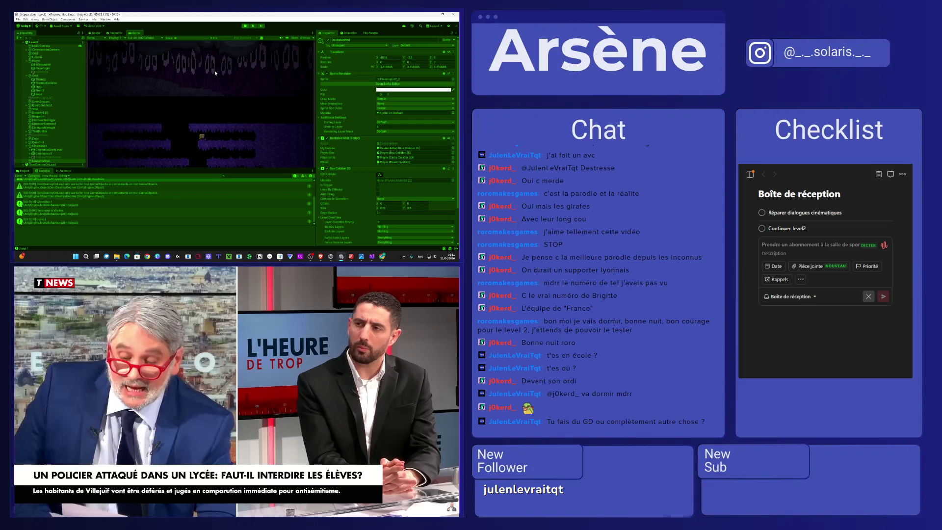
pyautogui.press('space')
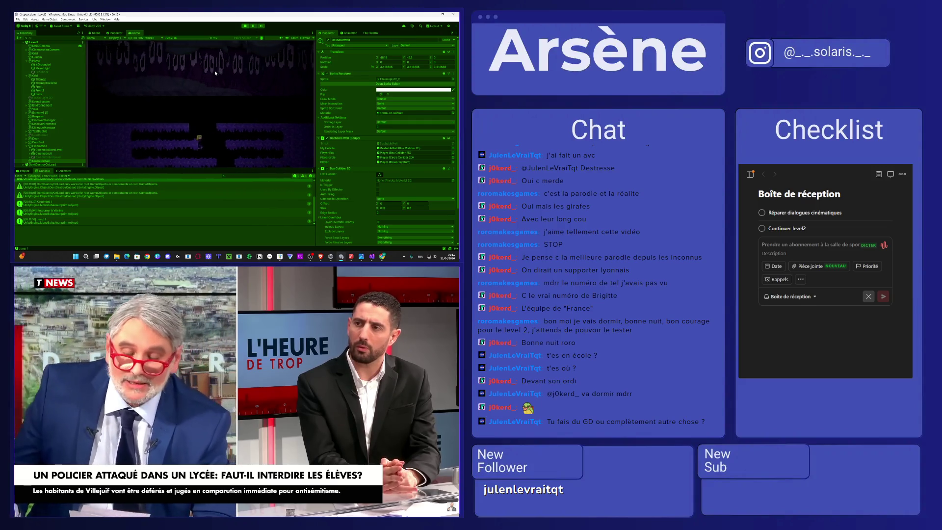
pyautogui.press('space')
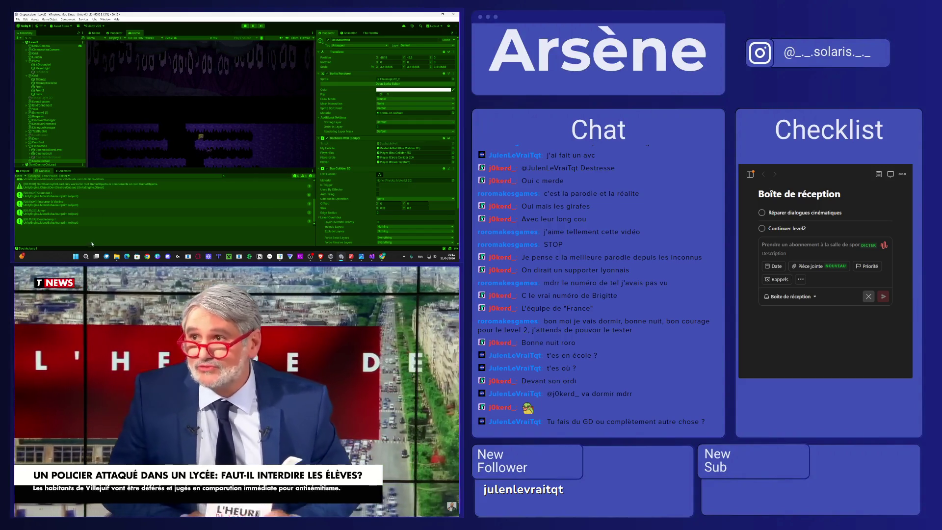
pyautogui.click(24, 171)
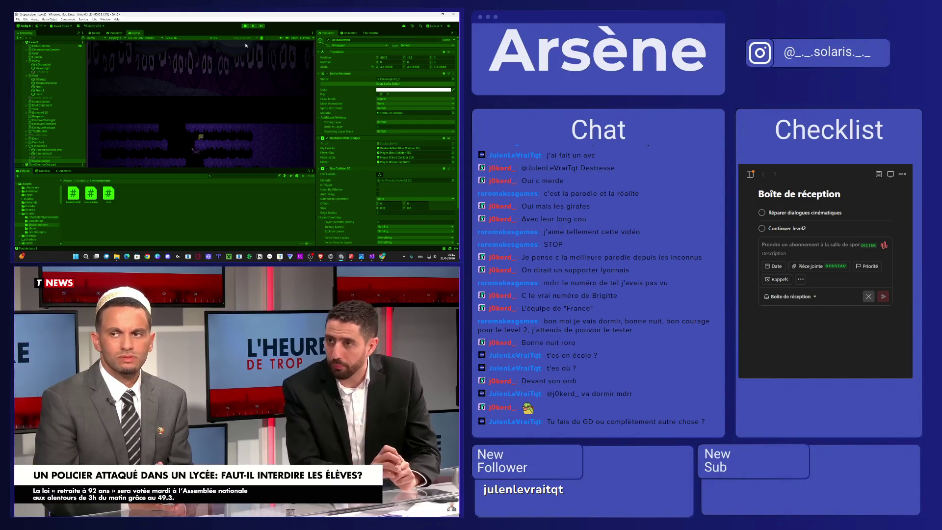
# Step: Stop Play mode and set PlayerLight's Target Sorting Layers to Everything
pyautogui.click(245, 26)
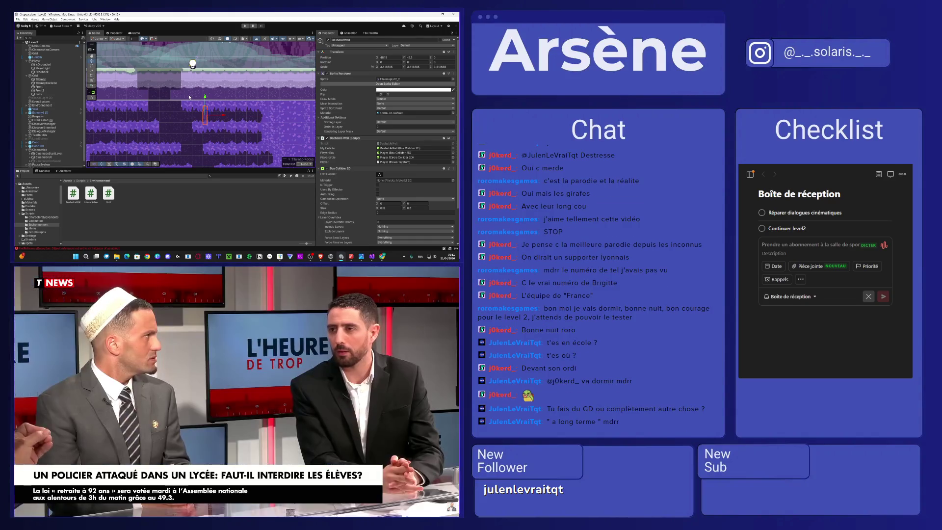
pyautogui.scroll(-1, 49, 100)
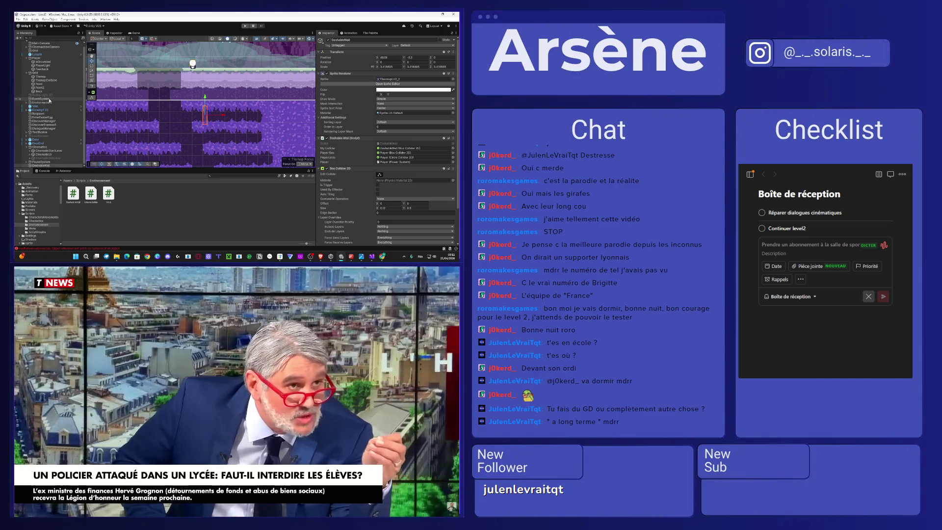
pyautogui.scroll(1, 49, 100)
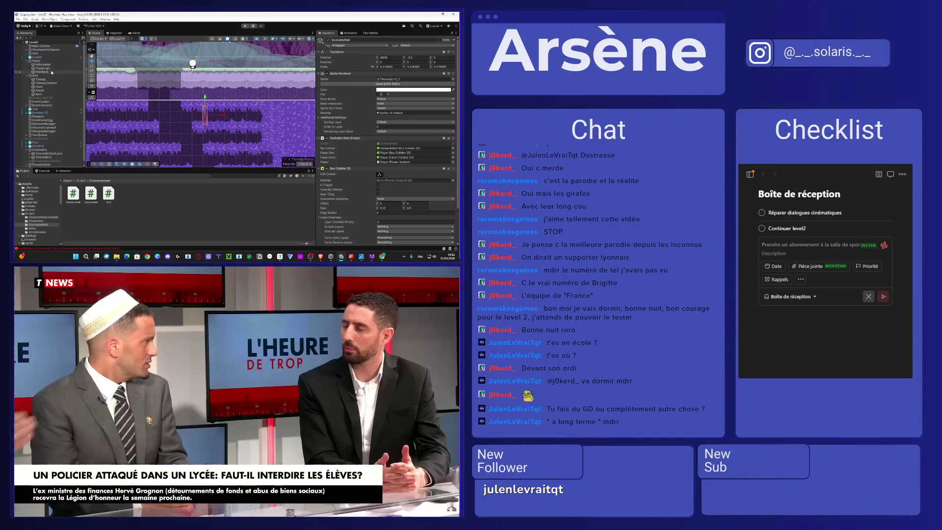
pyautogui.click(43, 68)
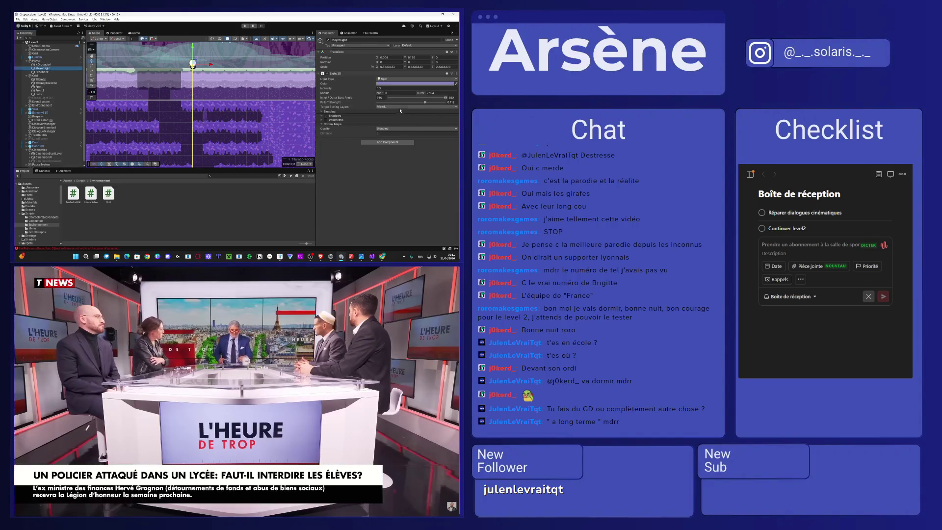
pyautogui.click(382, 106)
pyautogui.click(391, 117)
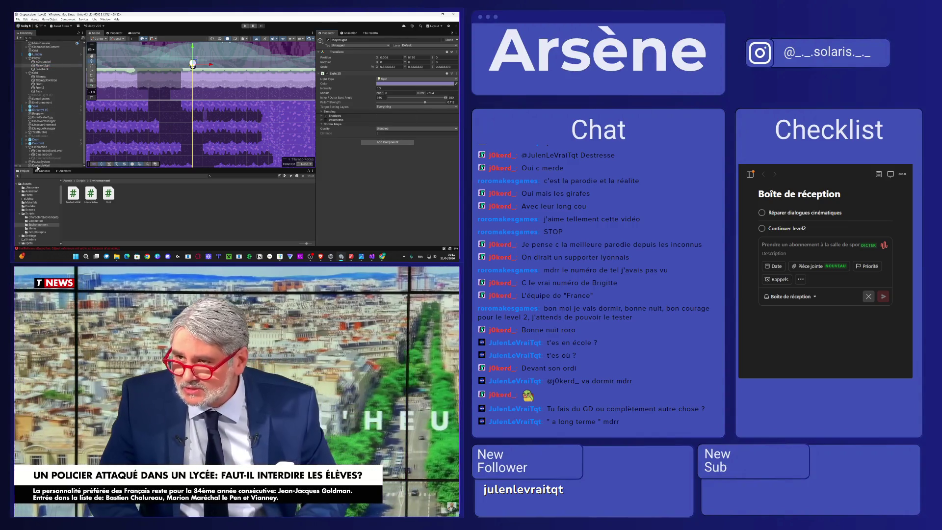
# Step: Nudge the DashableWall object slightly to the right in the scene
pyautogui.click(36, 166)
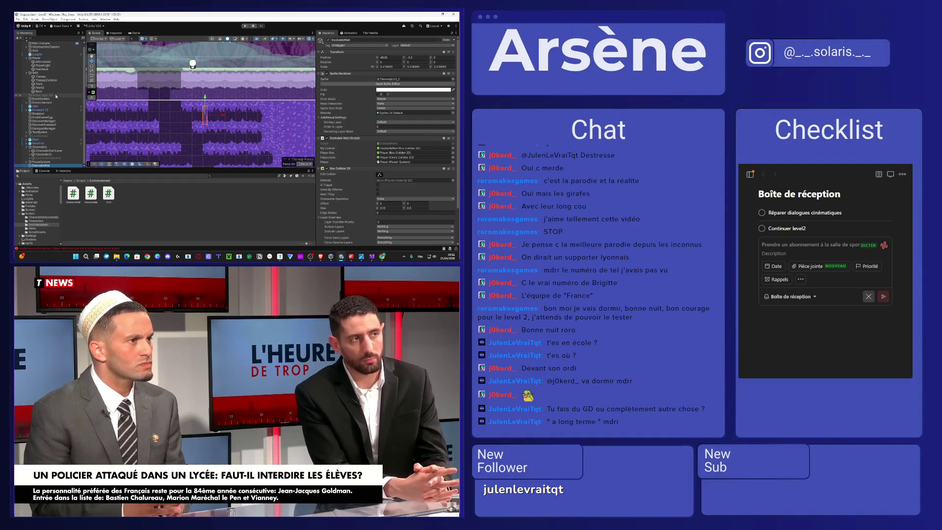
pyautogui.scroll(1, 58, 95)
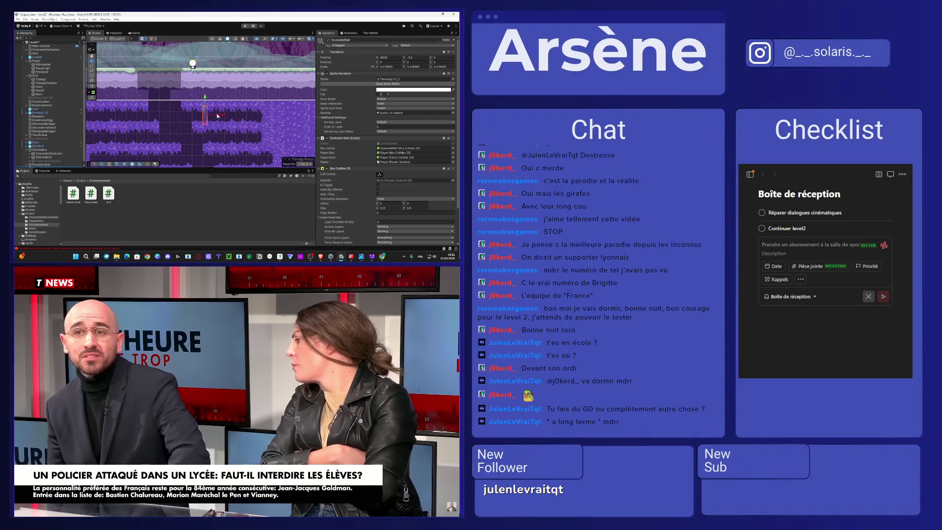
pyautogui.moveTo(223, 116); pyautogui.dragTo(230, 115)
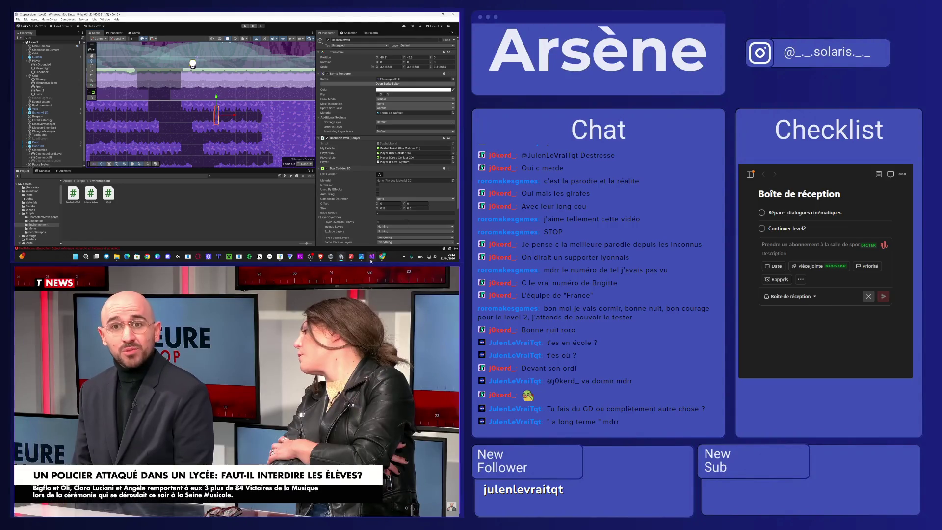
pyautogui.click(370, 257)
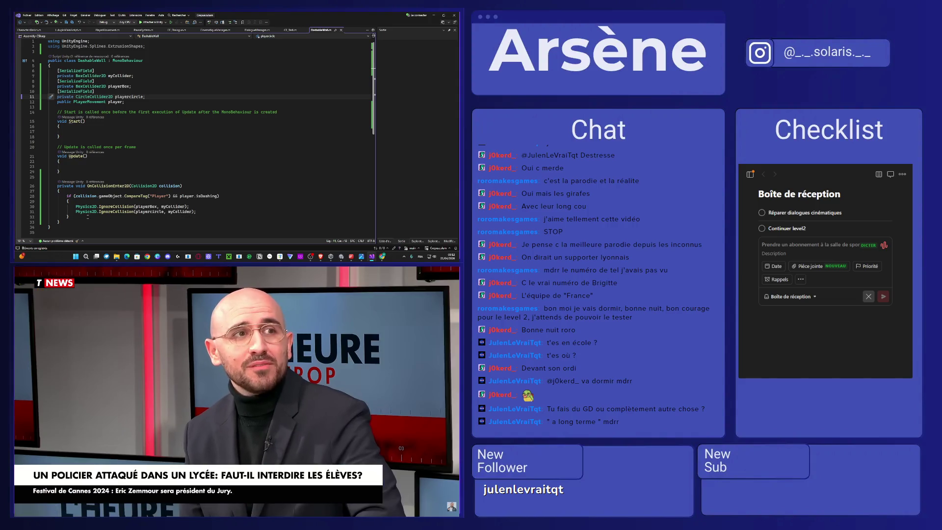
# Step: Remove '&& player.isDashing' from the Player tag condition
pyautogui.click(87, 216)
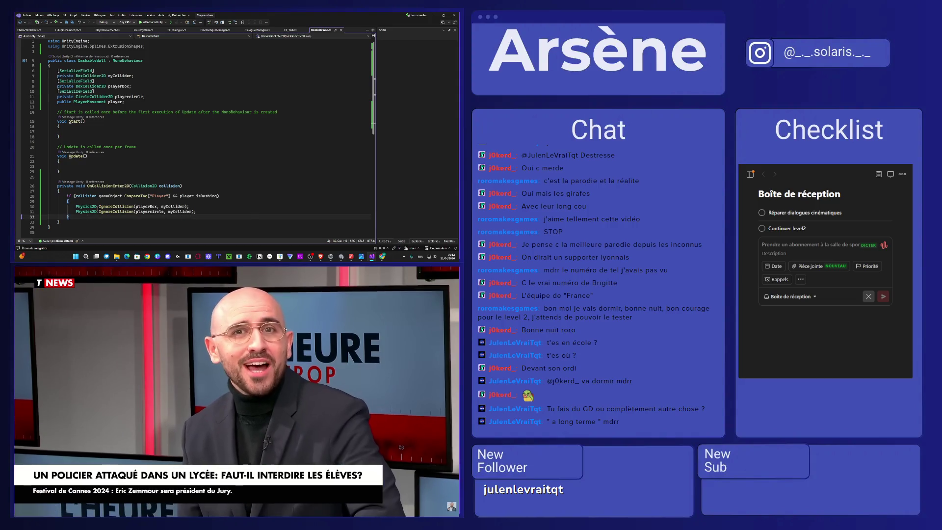
pyautogui.press('Return')
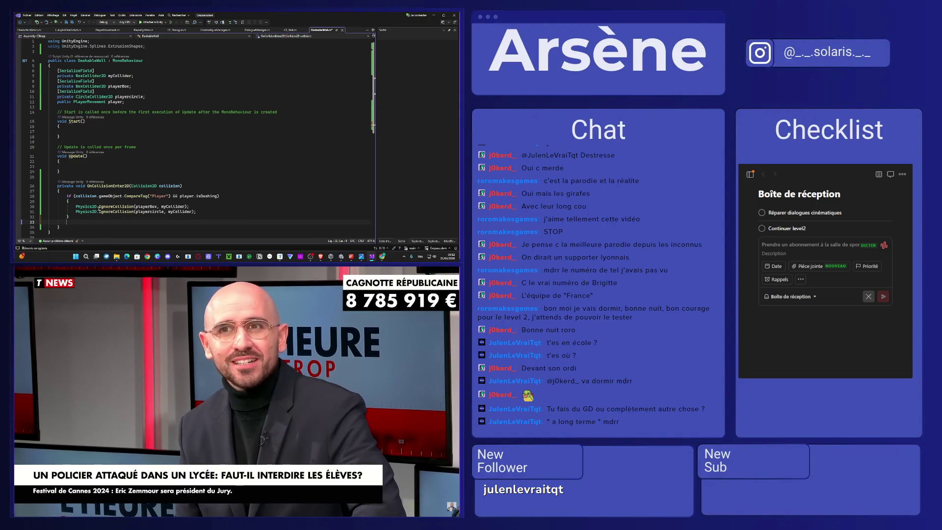
pyautogui.write('else {')
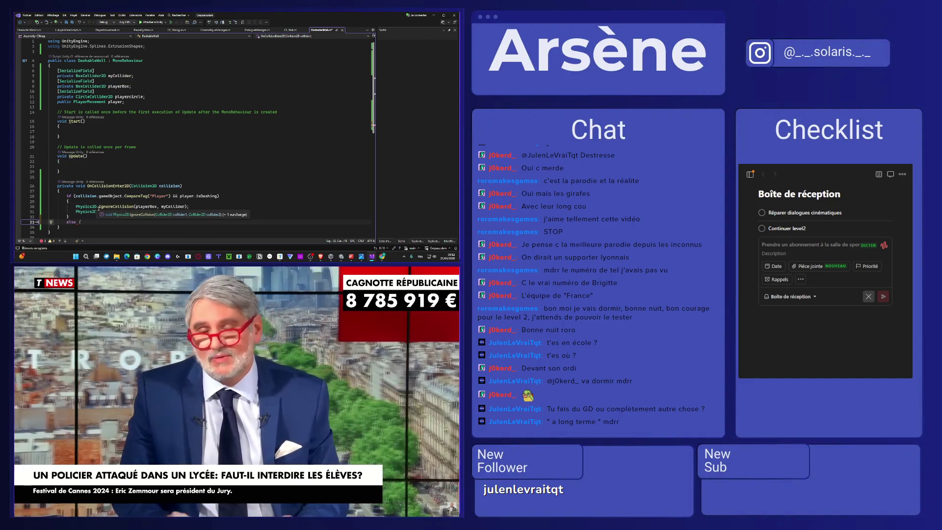
pyautogui.press('BackSpace')
pyautogui.press('BackSpace')
pyautogui.press('BackSpace')
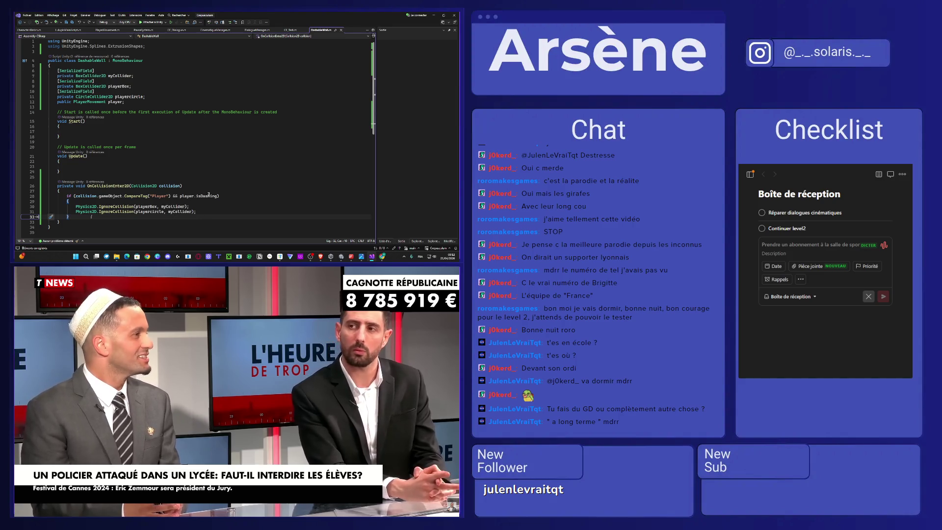
pyautogui.moveTo(218, 196); pyautogui.dragTo(166, 196)
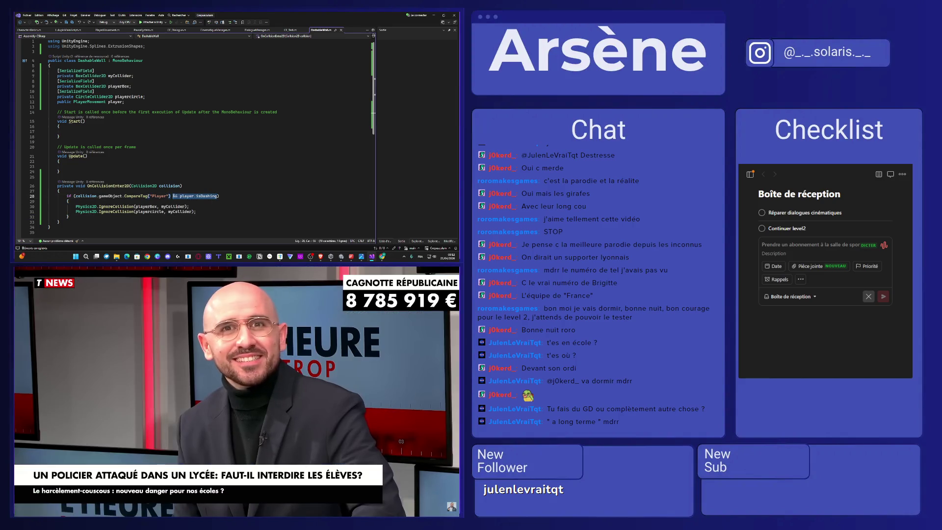
pyautogui.press('BackSpace')
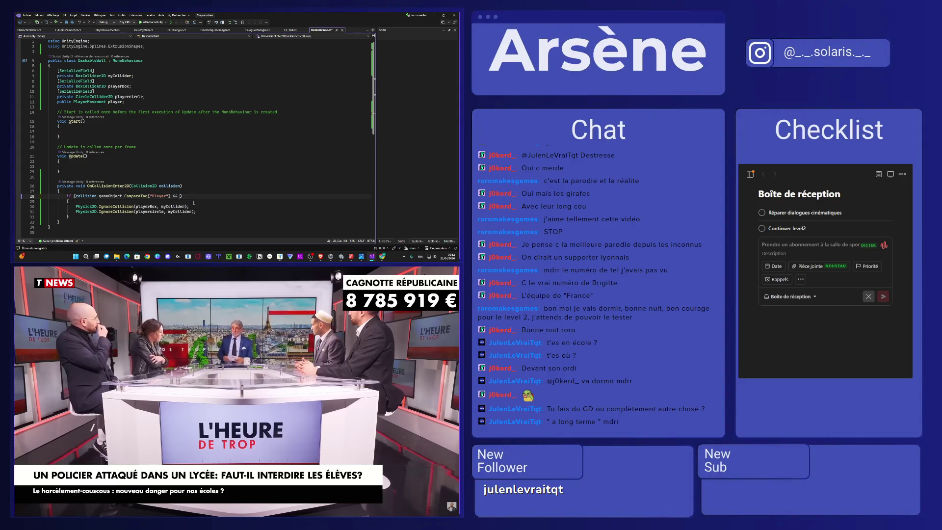
pyautogui.press('BackSpace')
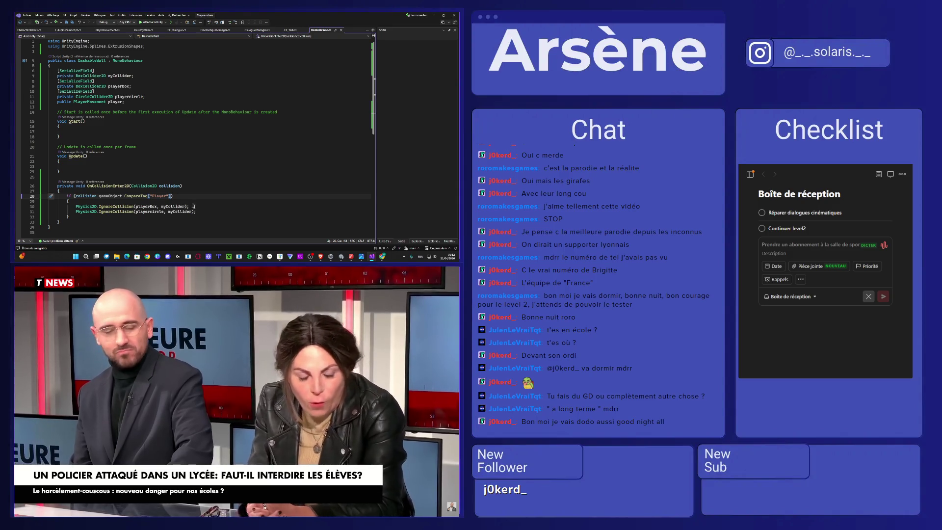
# Step: Wrap both Physics2D.IgnoreCollision lines in an if (player.isDashing) block and indent them
pyautogui.moveTo(196, 211); pyautogui.dragTo(118, 201)
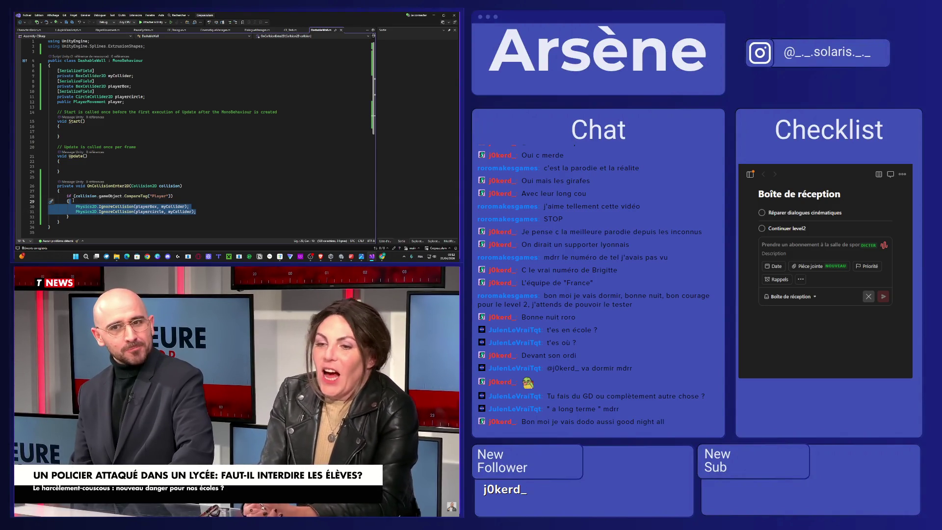
pyautogui.click(73, 200)
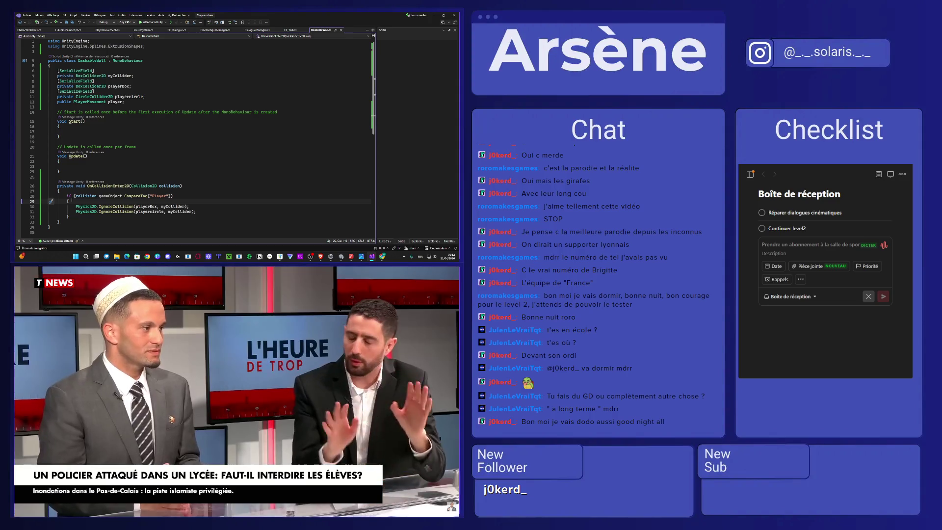
pyautogui.press('Return')
pyautogui.write('if (player.isDashing(')
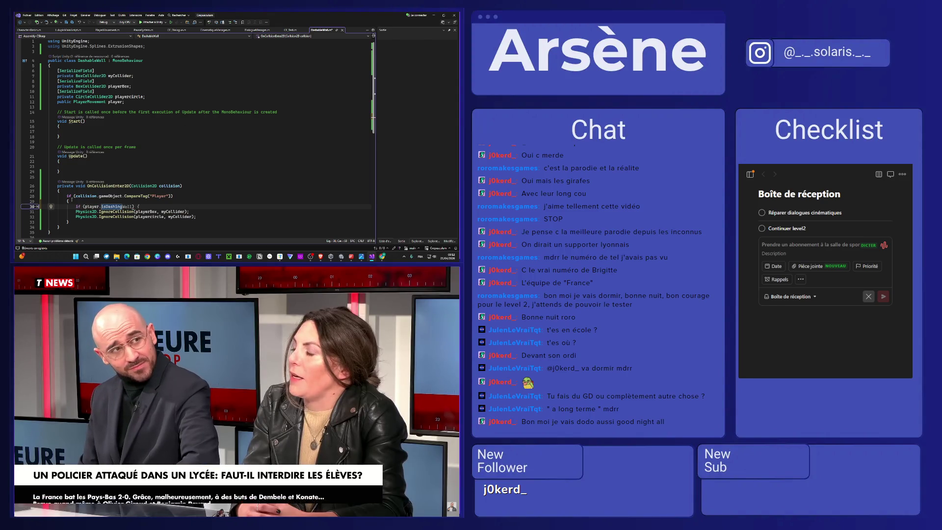
pyautogui.write(')')
pyautogui.press('Return')
pyautogui.press('Return')
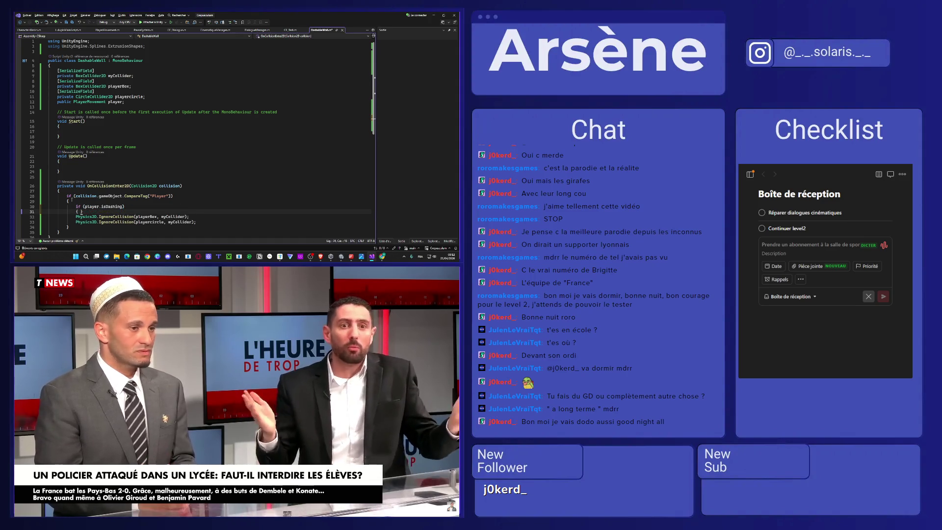
pyautogui.press('Down')
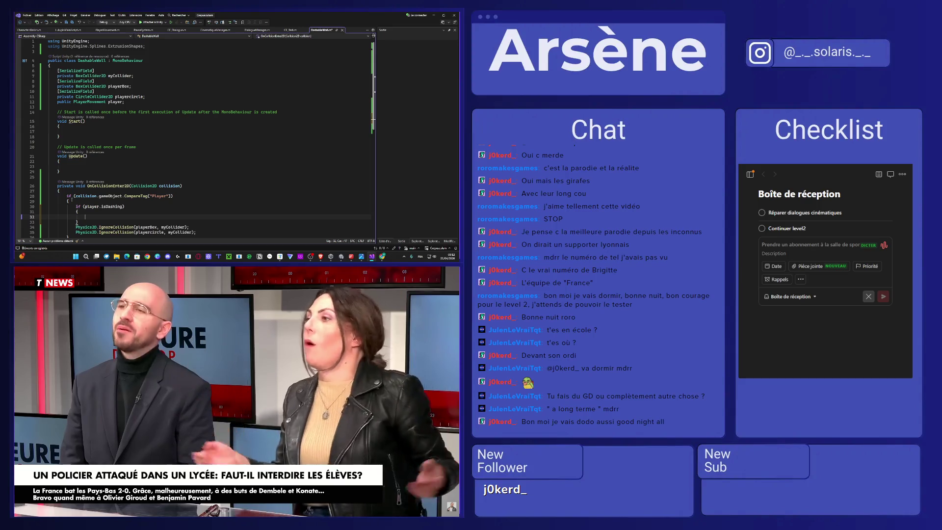
pyautogui.hotkey('alt', 'Down')
pyautogui.hotkey('alt', 'Down')
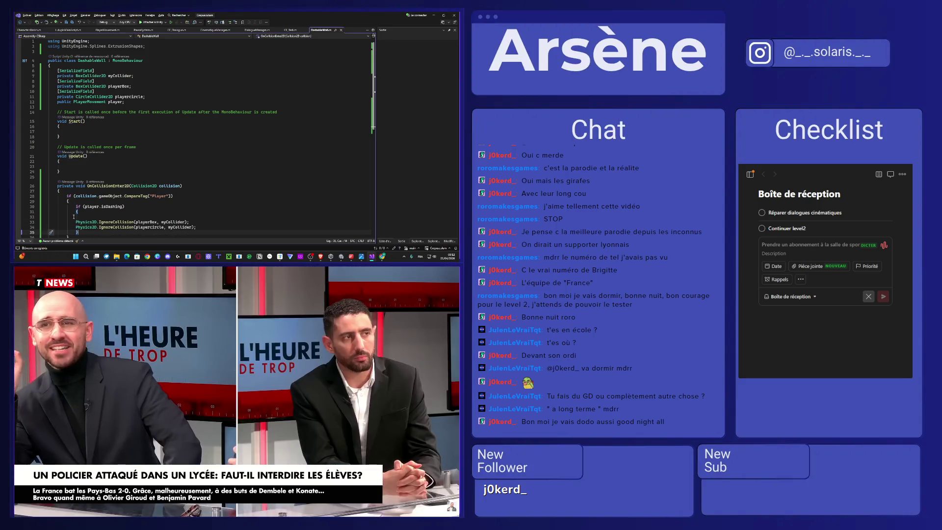
pyautogui.click(72, 216)
pyautogui.press('BackSpace')
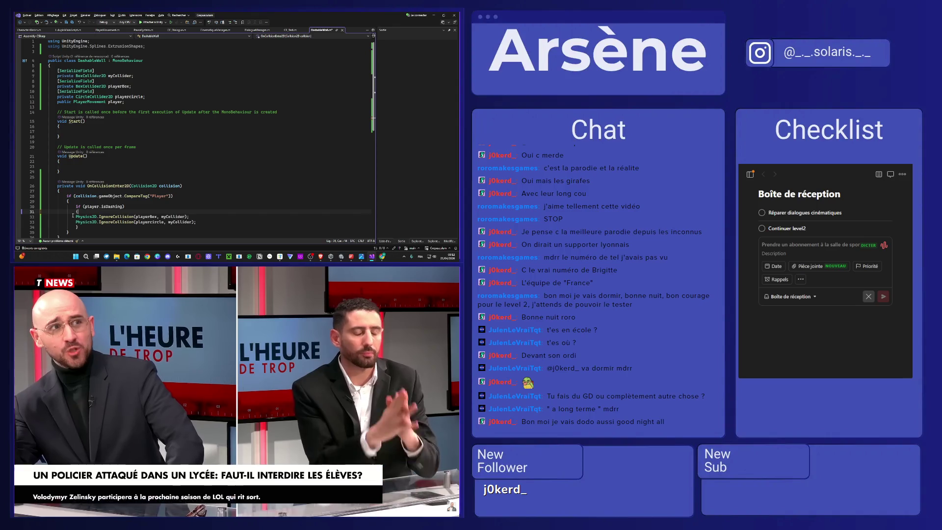
pyautogui.click(74, 217)
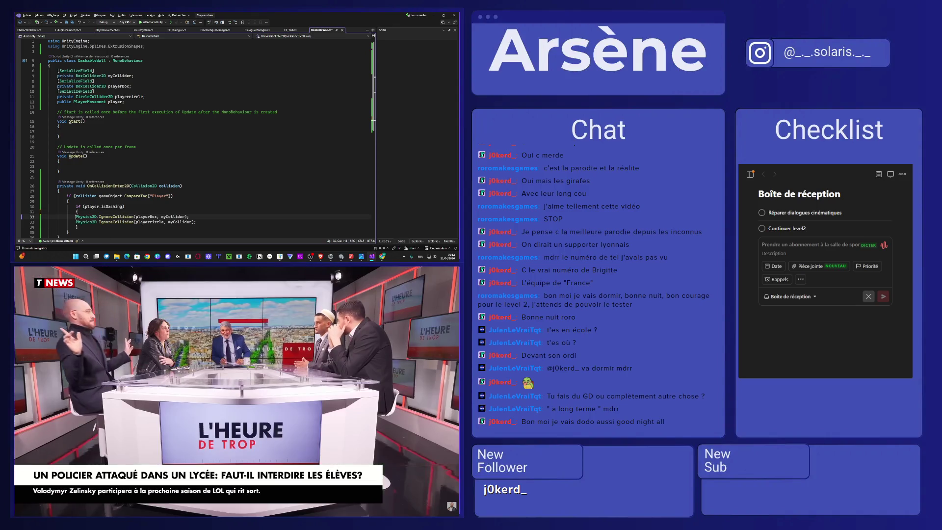
pyautogui.press('Tab')
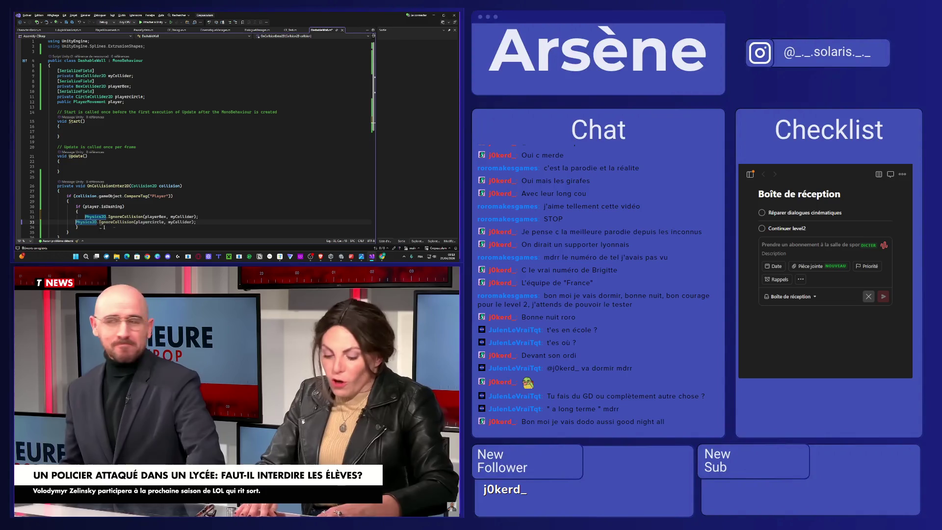
pyautogui.press('Tab')
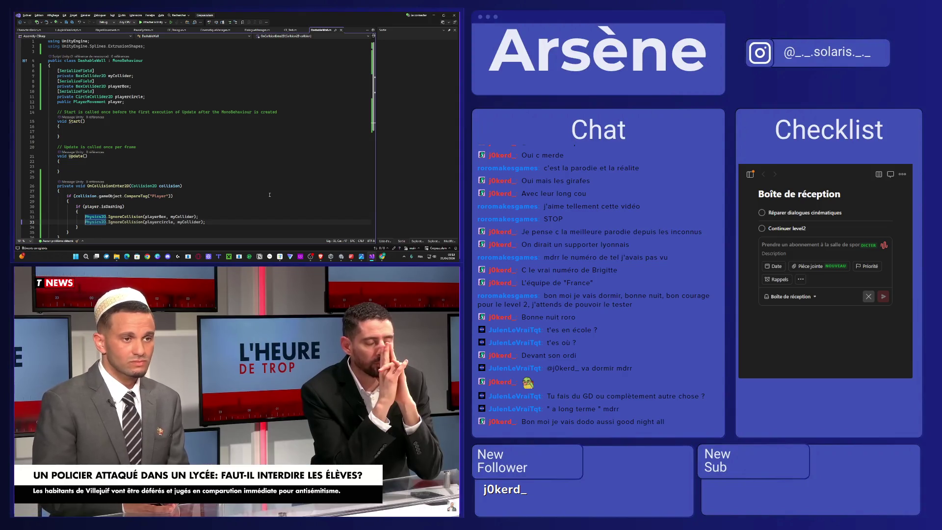
pyautogui.scroll(-3, 269, 195)
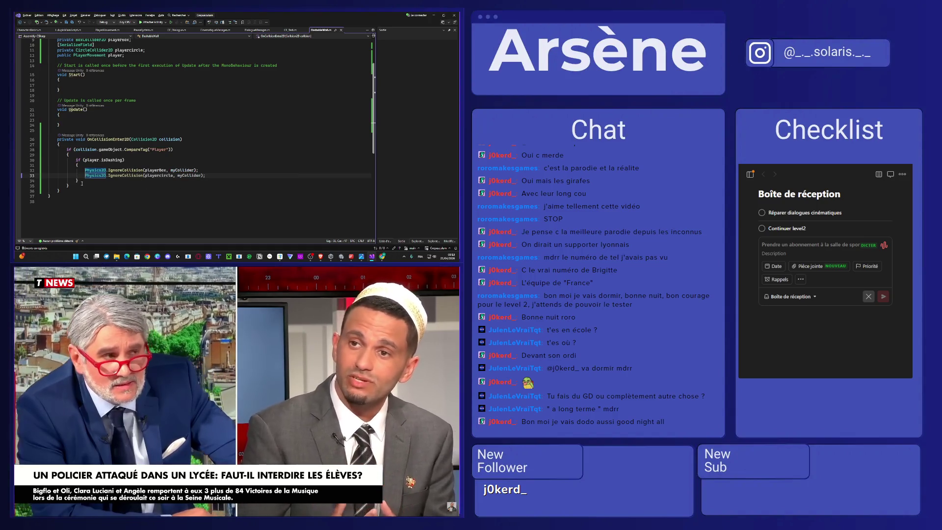
# Step: Try an else branch after the if block, then remove it and restore the closing brace
pyautogui.click(82, 181)
pyautogui.press('Return')
pyautogui.write('else')
pyautogui.press('Return')
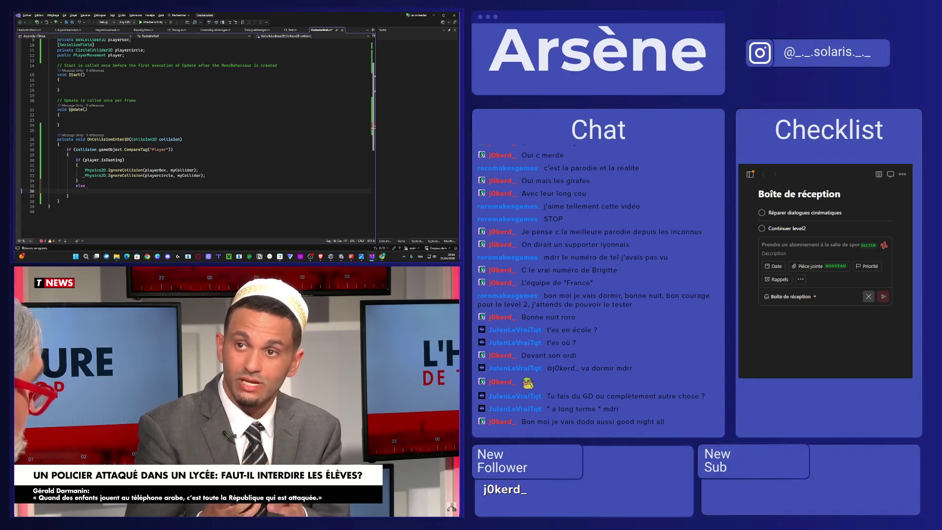
pyautogui.press('BackSpace')
pyautogui.press('BackSpace')
pyautogui.press('BackSpace')
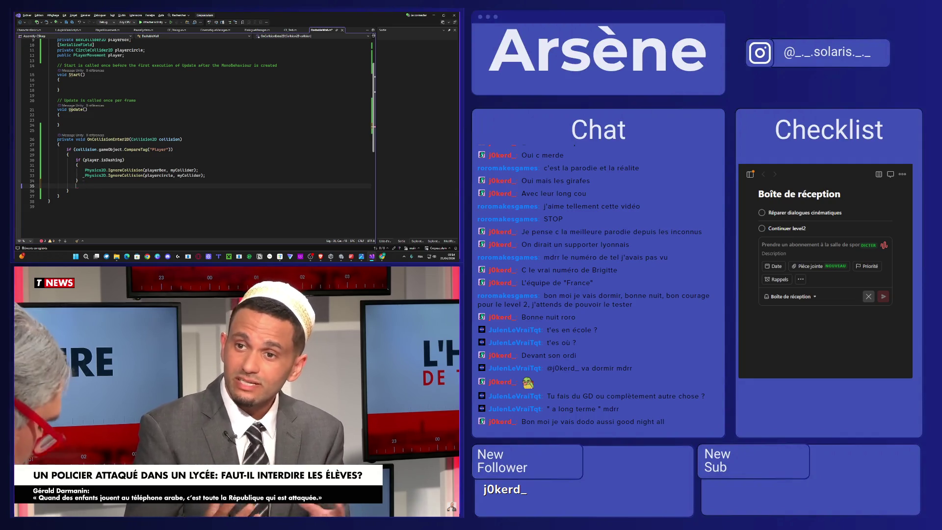
pyautogui.press('BackSpace')
pyautogui.press('BackSpace')
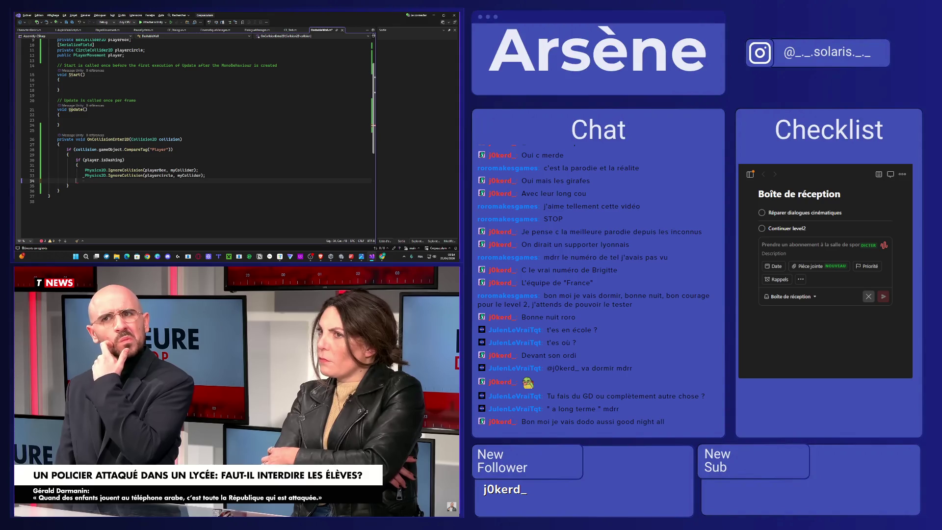
pyautogui.write('}')
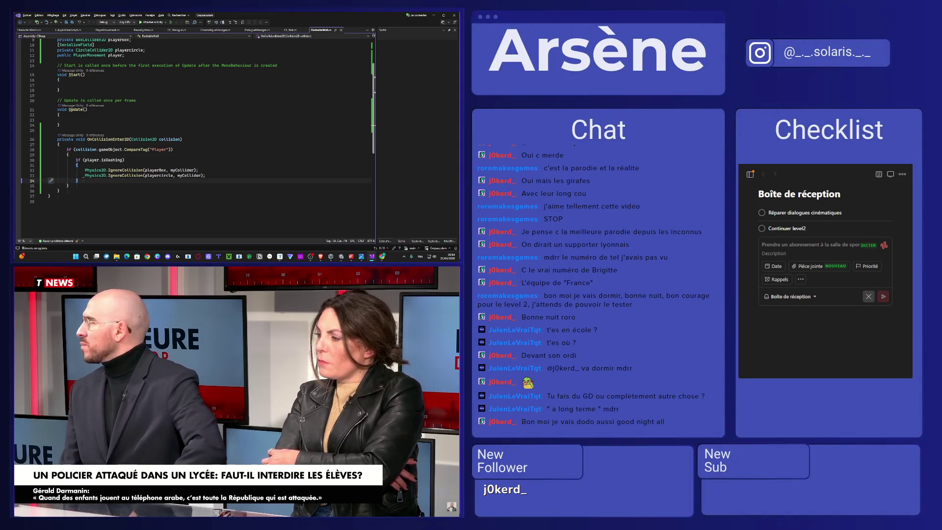
pyautogui.click(432, 14)
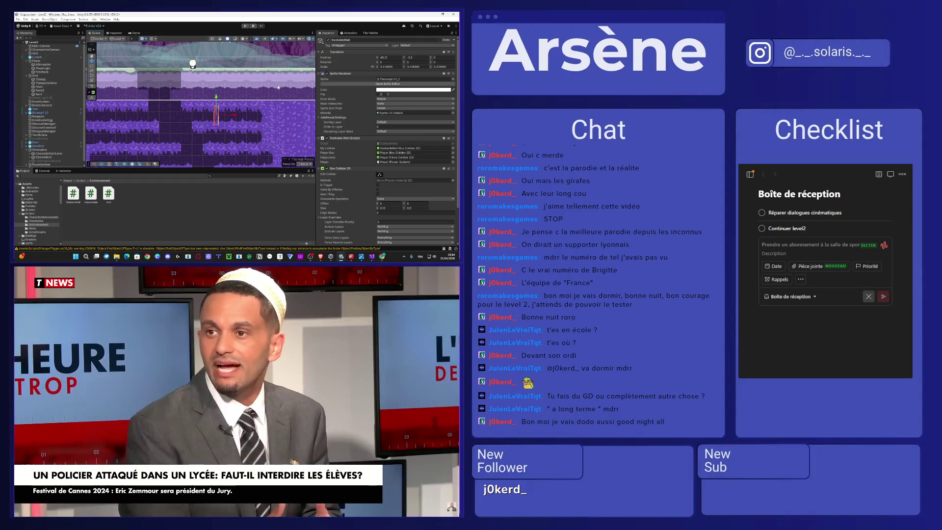
pyautogui.click(382, 257)
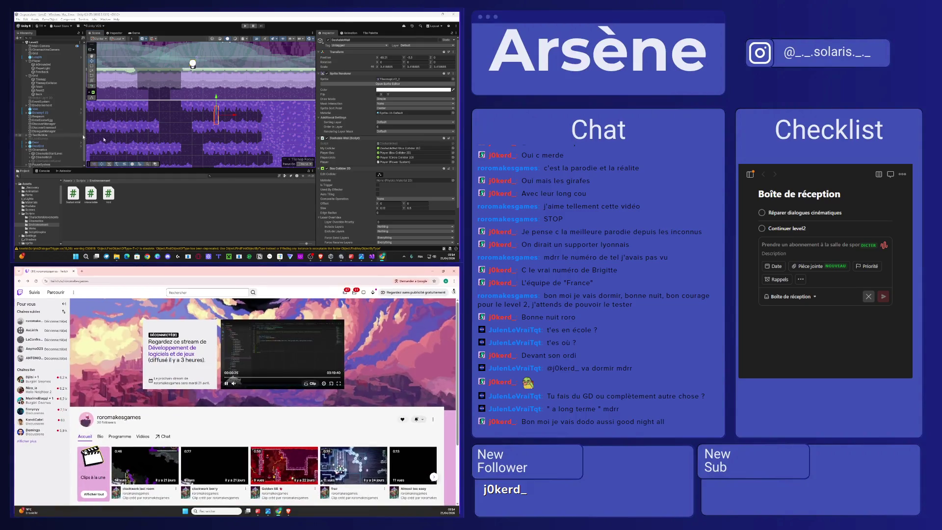
pyautogui.click(382, 257)
pyautogui.click(371, 256)
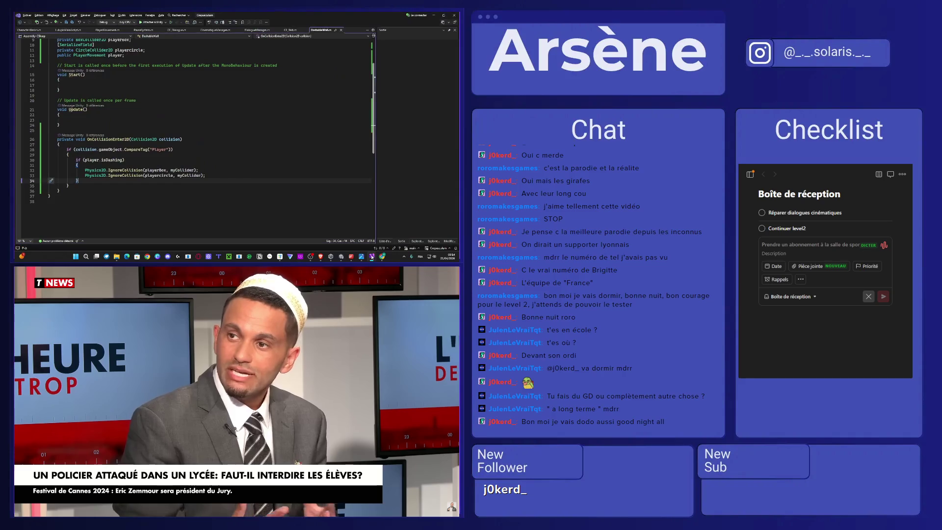
# Step: Add print("J'ai hit avec isDashing"); as the first line of the isDashing block
pyautogui.scroll(1, 210, 175)
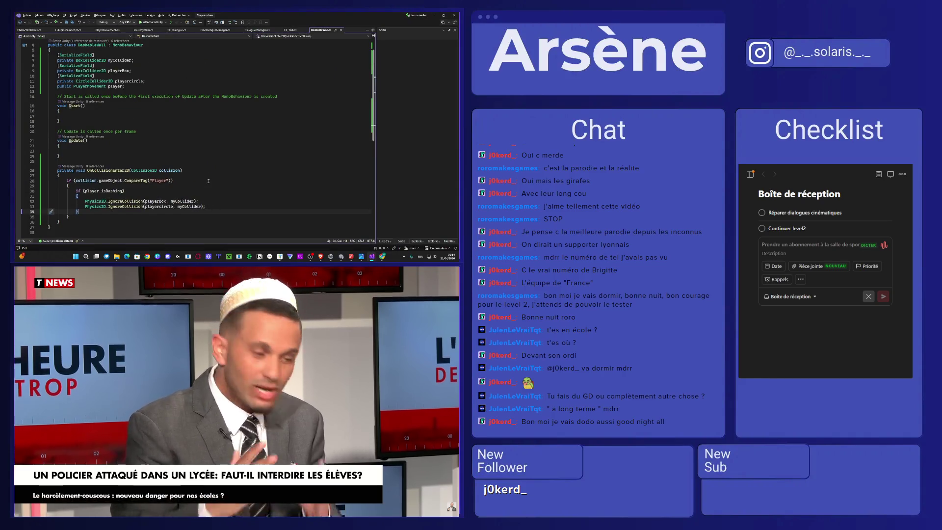
pyautogui.click(212, 192)
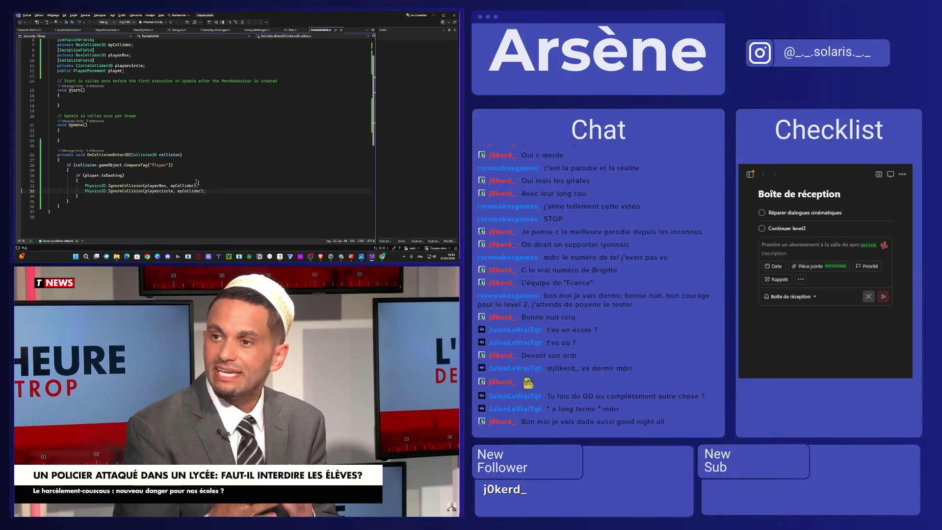
pyautogui.click(161, 181)
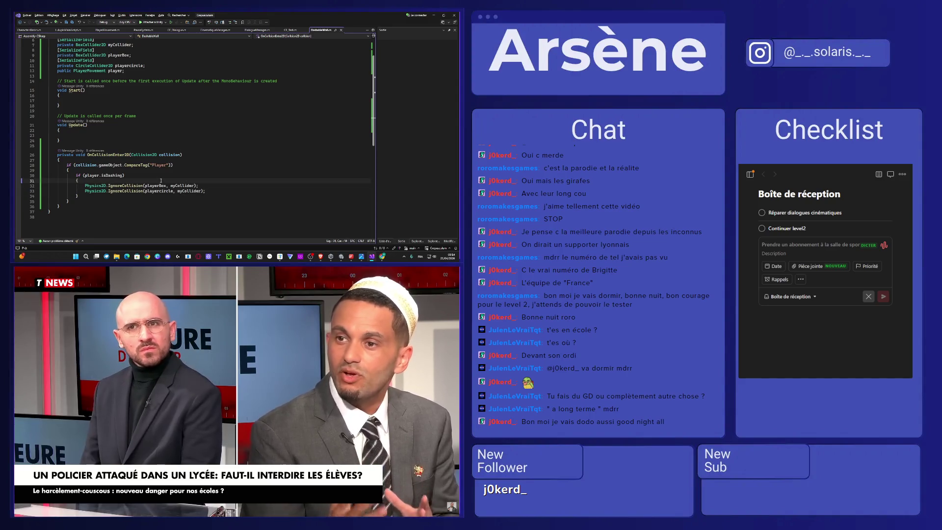
pyautogui.press('Return')
pyautogui.write('my')
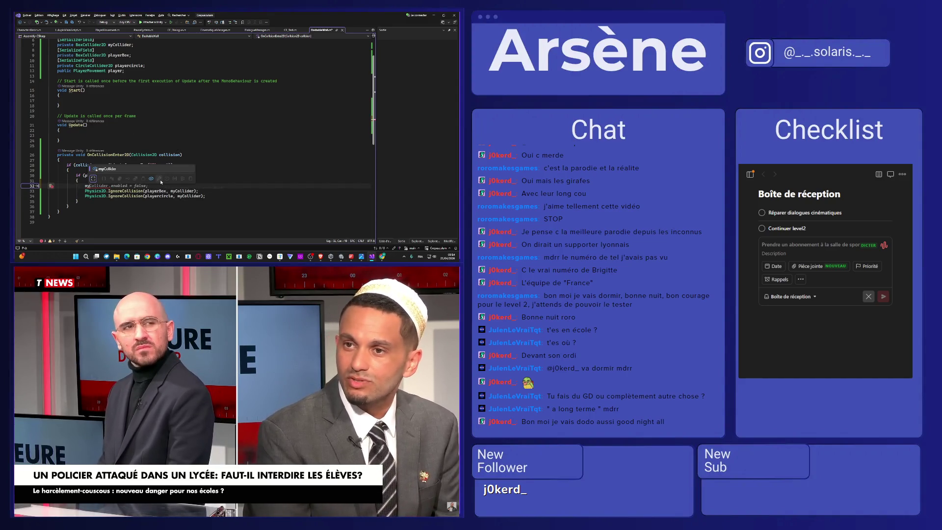
pyautogui.press('BackSpace')
pyautogui.press('BackSpace')
pyautogui.write('print("Wha')
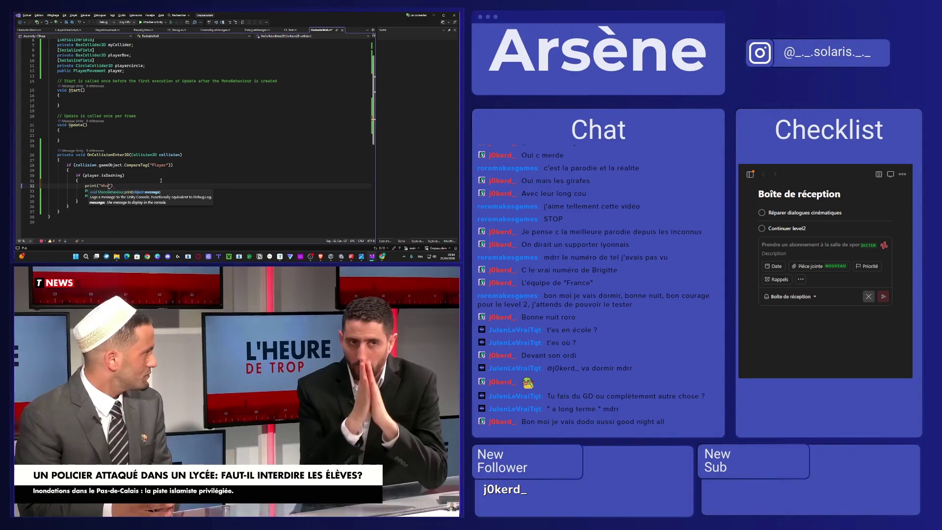
pyautogui.write('ai hit avec ')
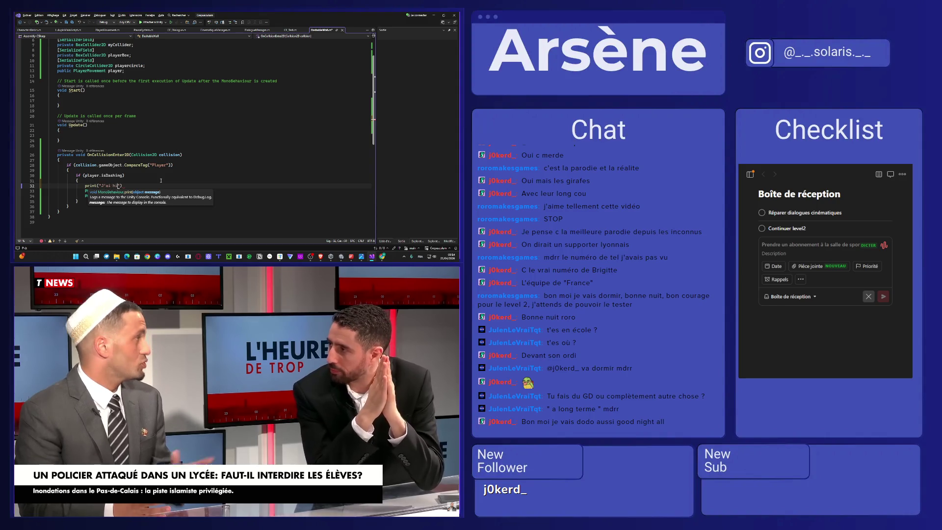
pyautogui.write('isDashing"')
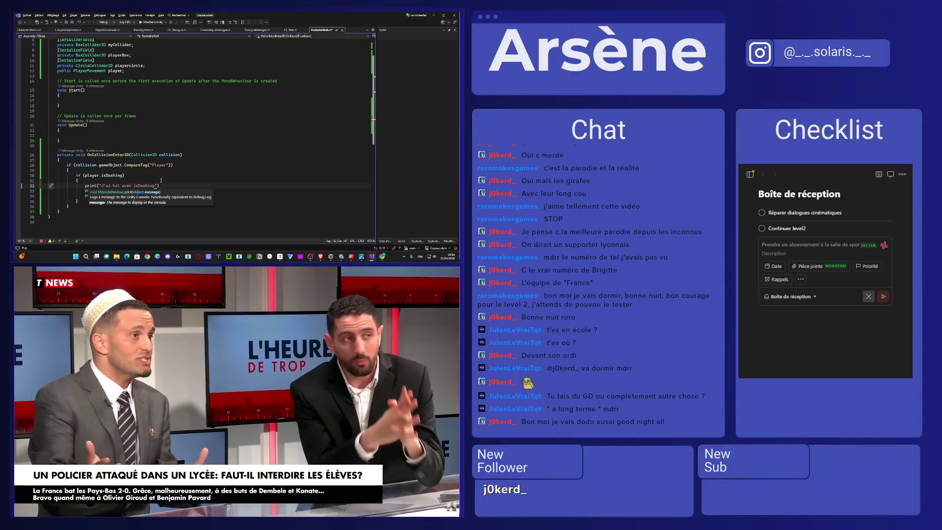
pyautogui.write(');')
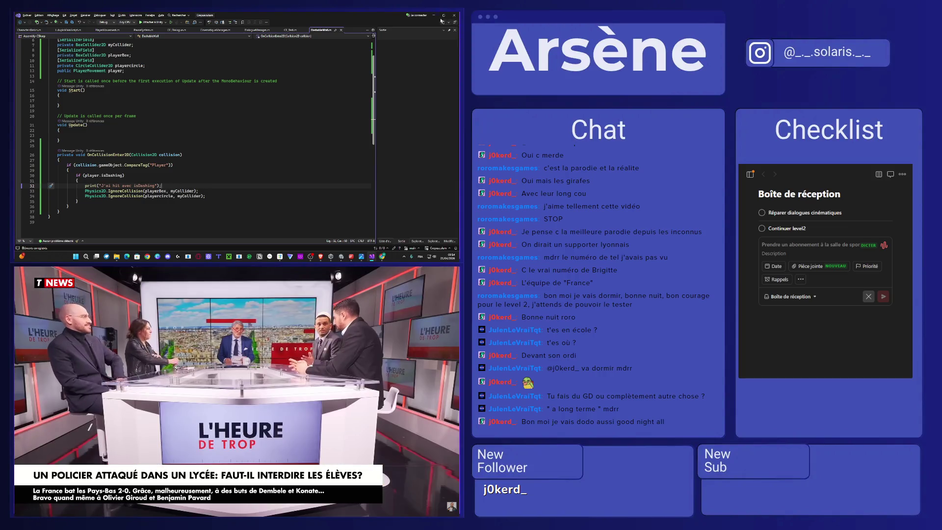
pyautogui.click(434, 15)
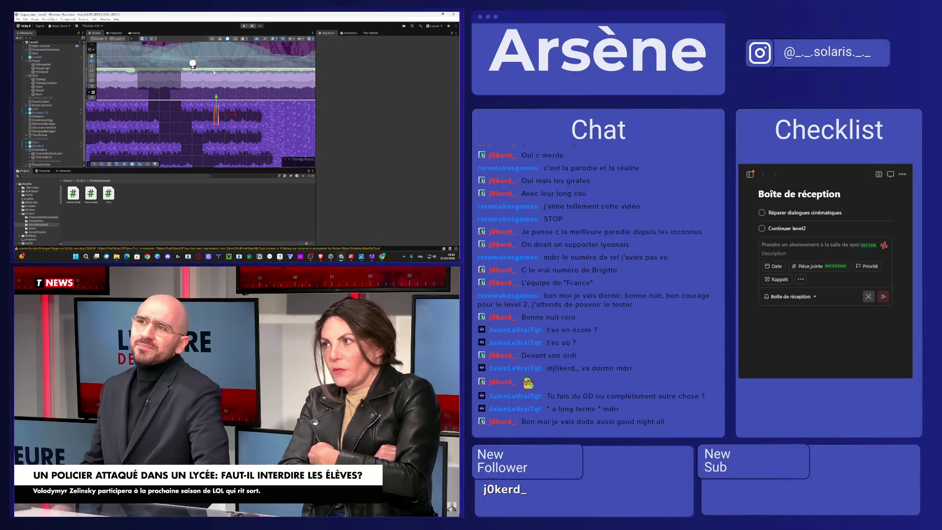
# Step: Run the game with Ctrl+P, show the Console, jump the character, then stop Play mode
pyautogui.click(214, 72)
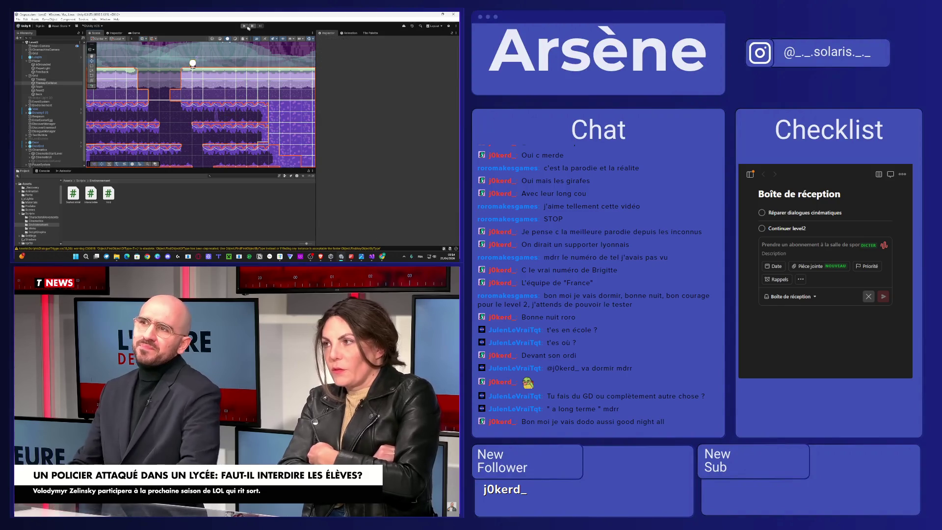
pyautogui.hotkey('ctrl', 'p')
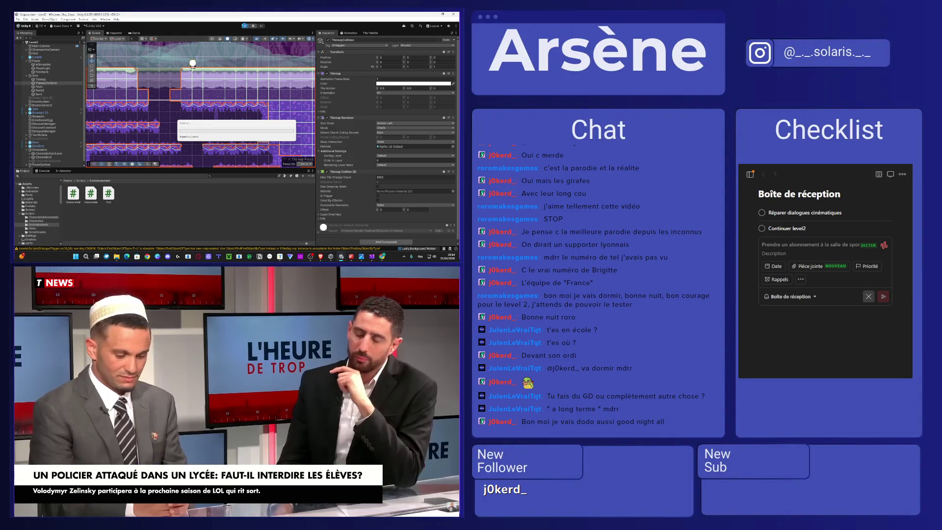
pyautogui.click(244, 27)
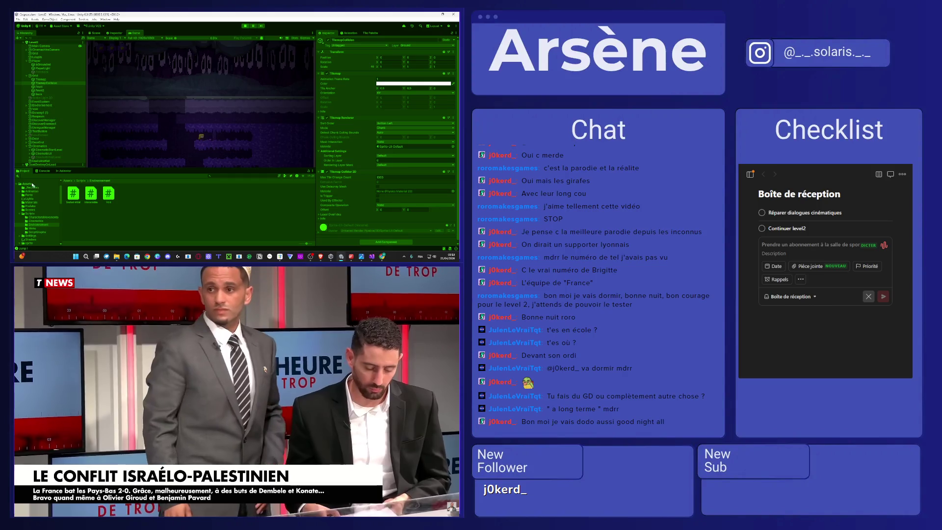
pyautogui.click(43, 170)
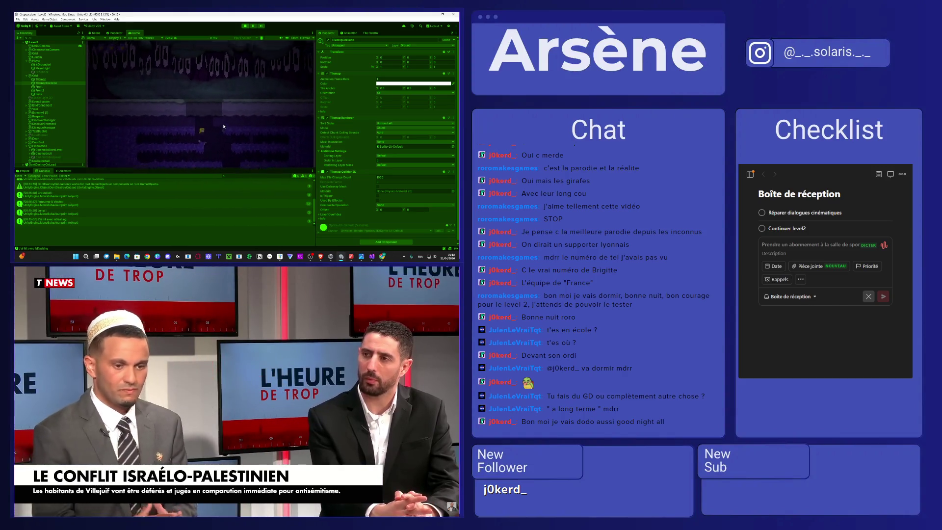
pyautogui.press('space')
pyautogui.press('space')
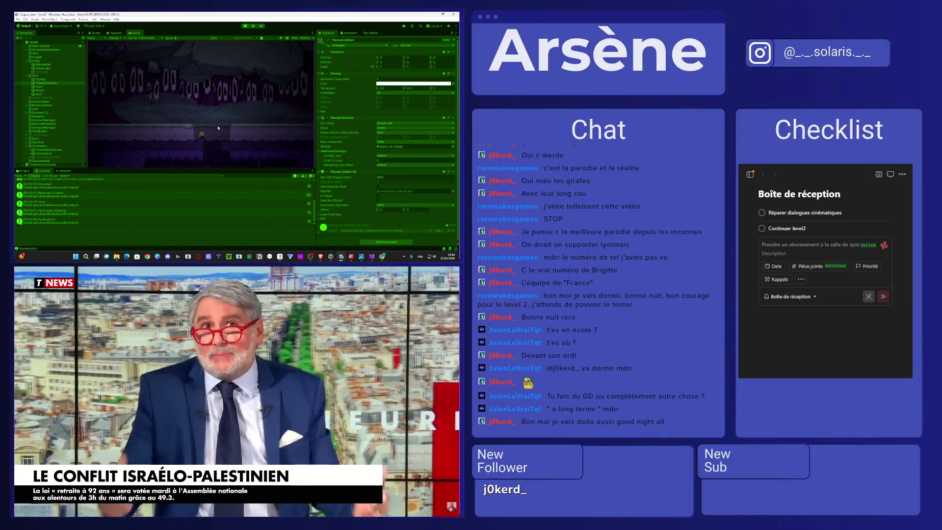
pyautogui.click(245, 26)
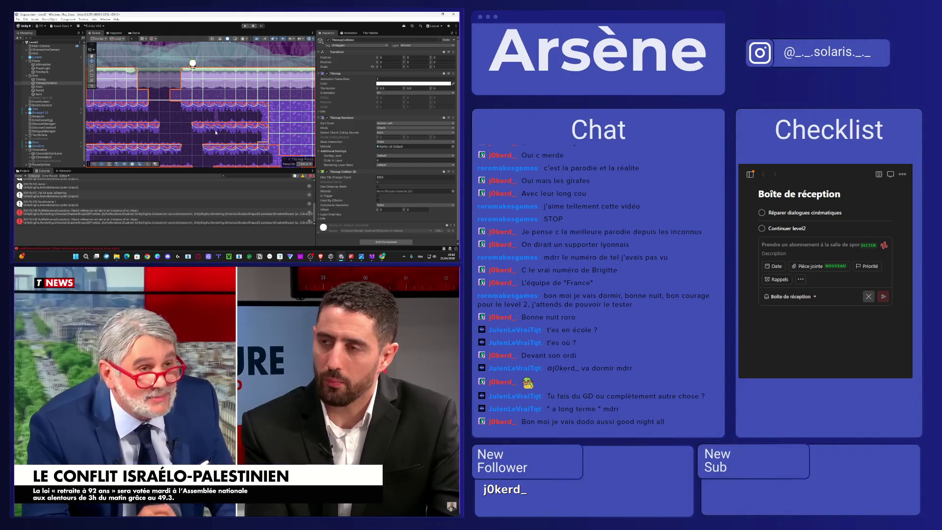
# Step: Zoom the Scene view and select a DashableWall piece in the level, then return to DashableWall.cs
pyautogui.scroll(-2, 208, 134)
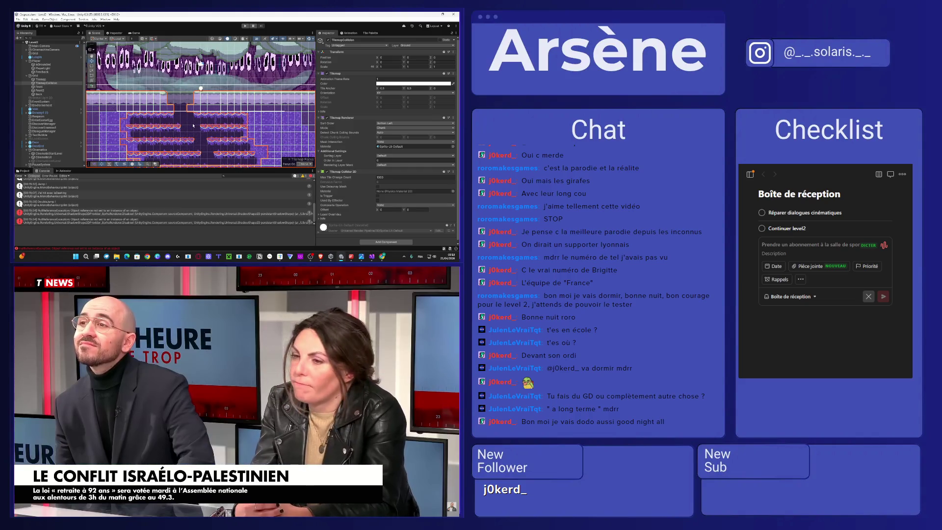
pyautogui.click(238, 133)
pyautogui.scroll(2, 237, 134)
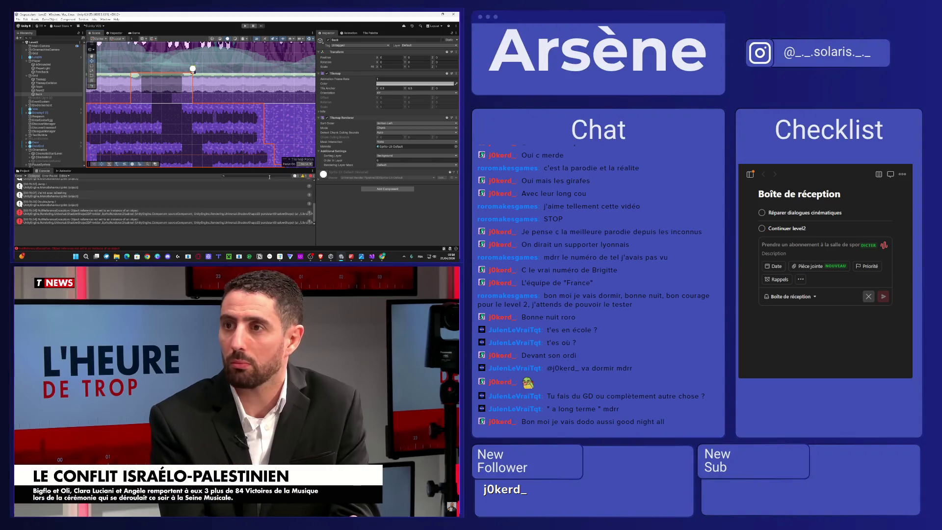
pyautogui.scroll(2, 200, 111)
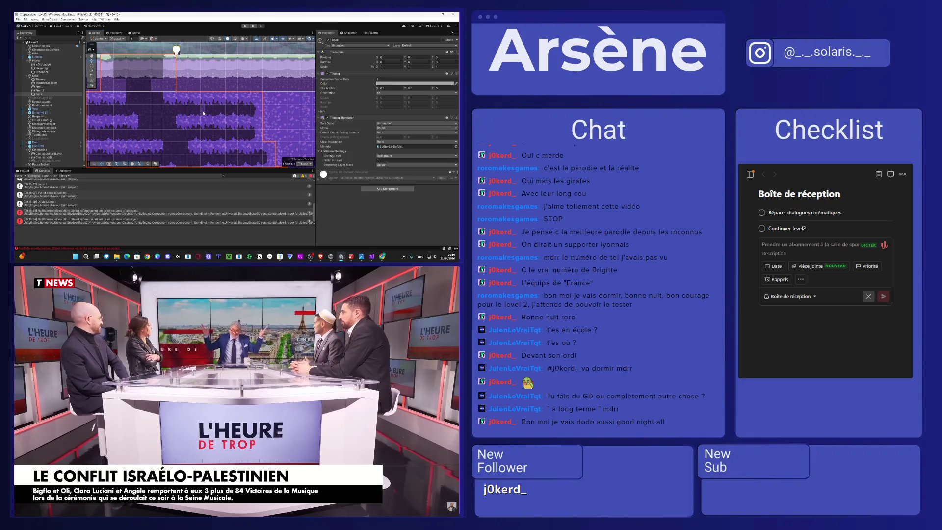
pyautogui.click(204, 113)
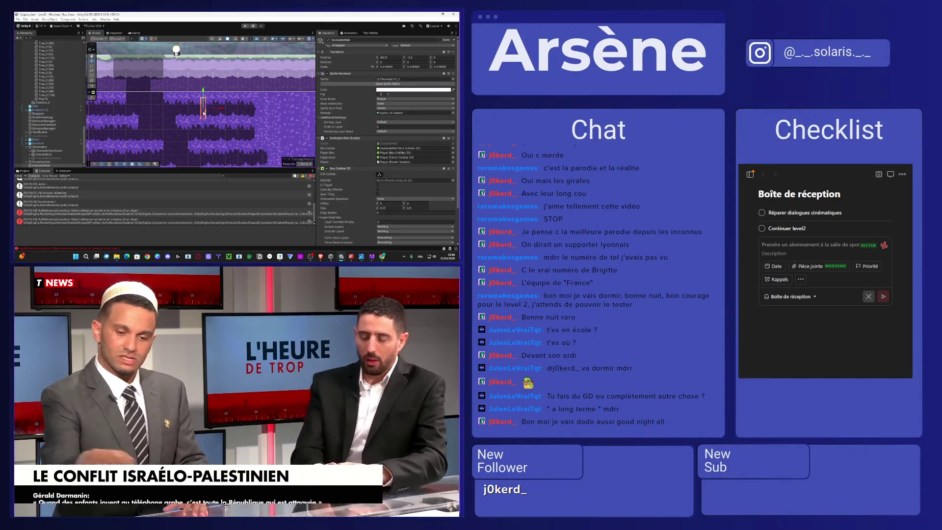
pyautogui.click(382, 255)
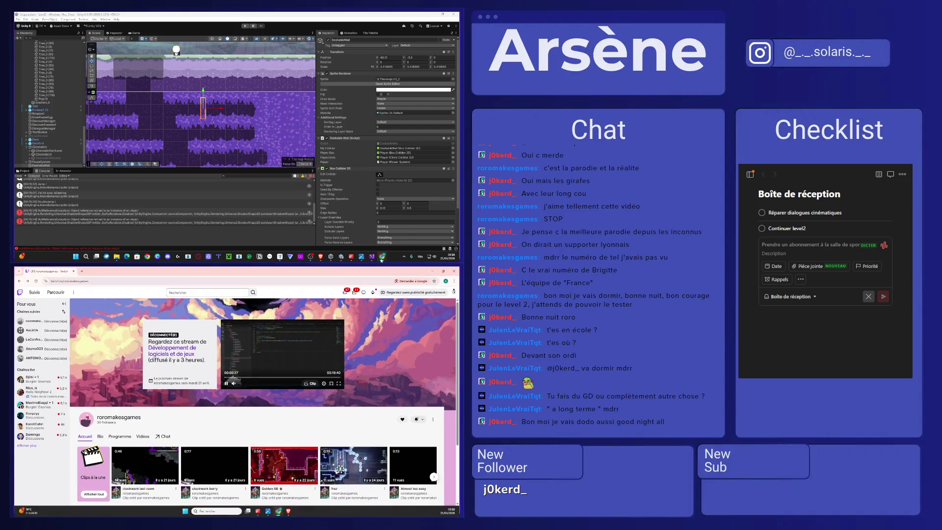
pyautogui.click(365, 249)
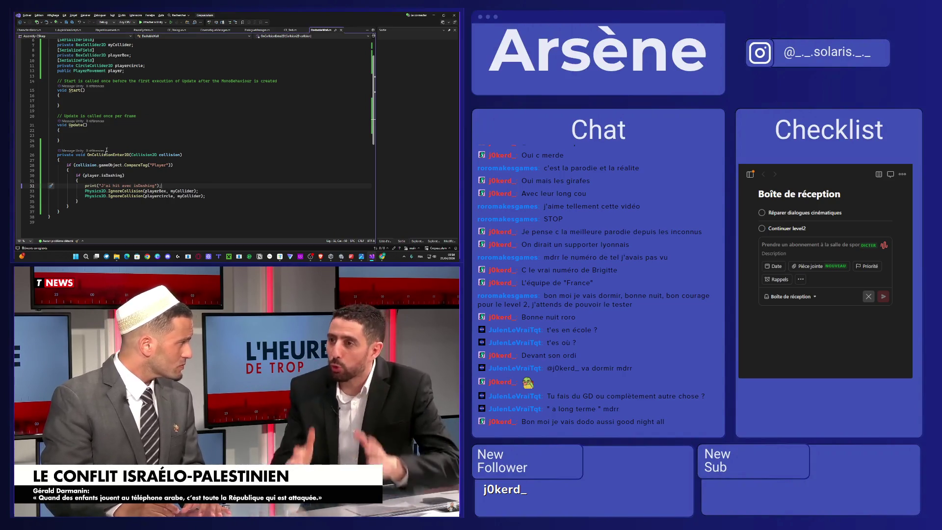
# Step: Start typing a Physics2D.collision call on the empty line in Update()
pyautogui.moveTo(95, 200); pyautogui.dragTo(77, 175)
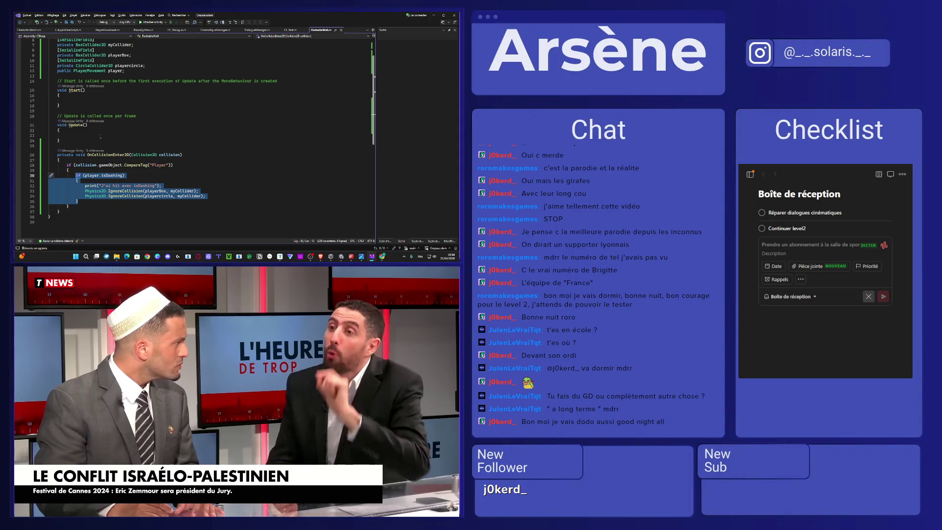
pyautogui.click(90, 133)
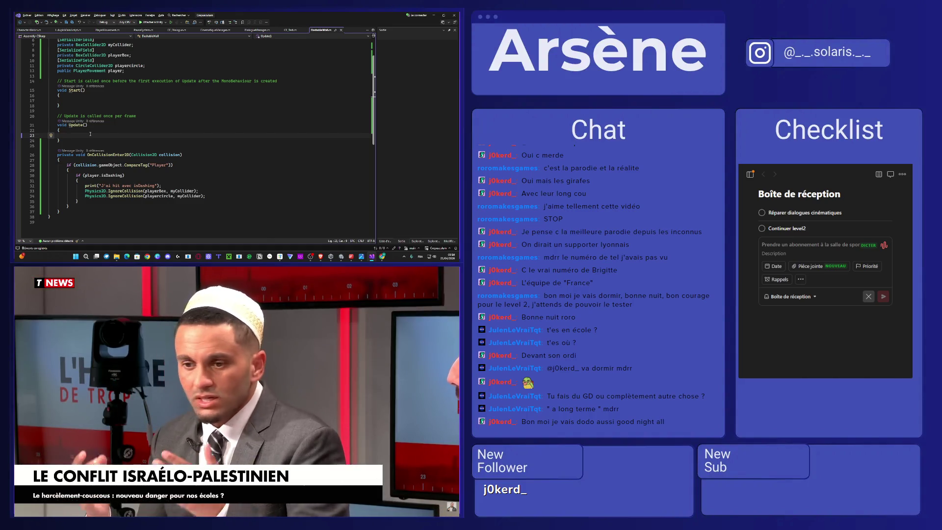
pyautogui.write('ph')
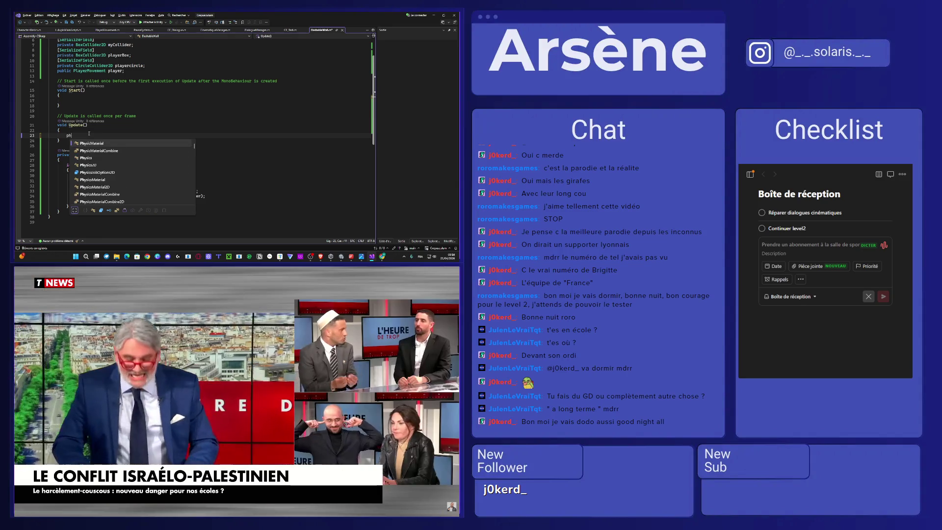
pyautogui.write('ysicsD')
pyautogui.press('BackSpace')
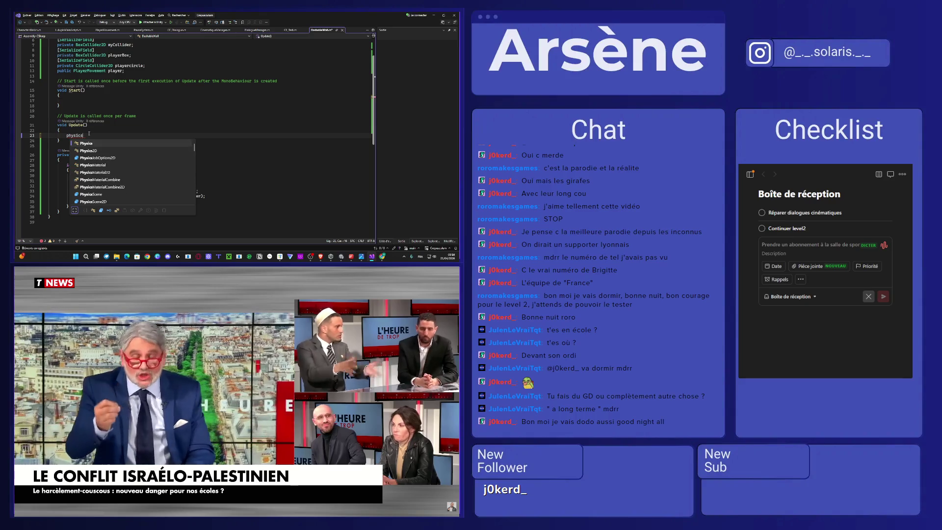
pyautogui.press('Down')
pyautogui.write('.')
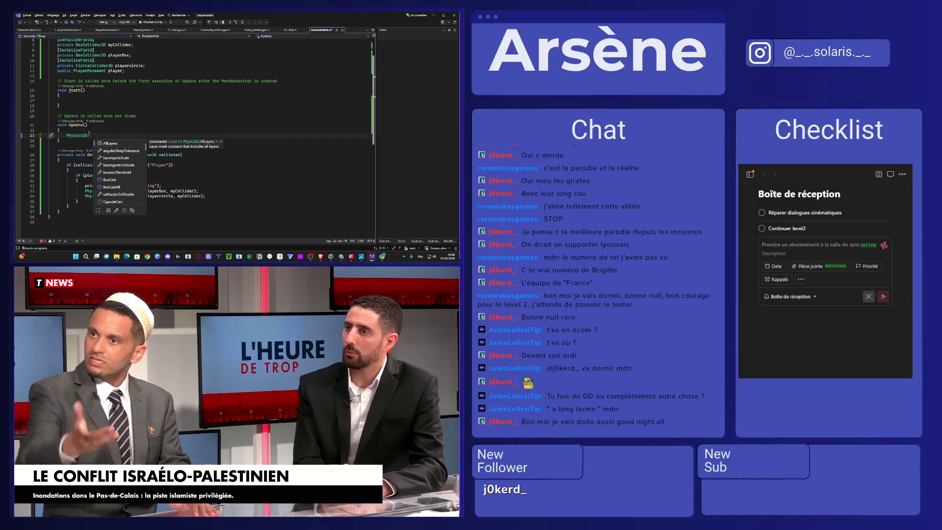
pyautogui.write('coll')
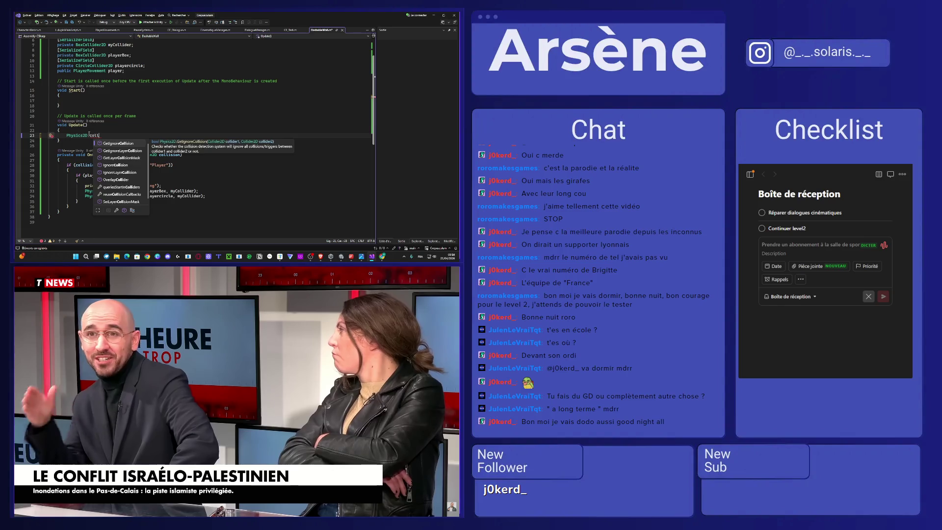
pyautogui.write('isio')
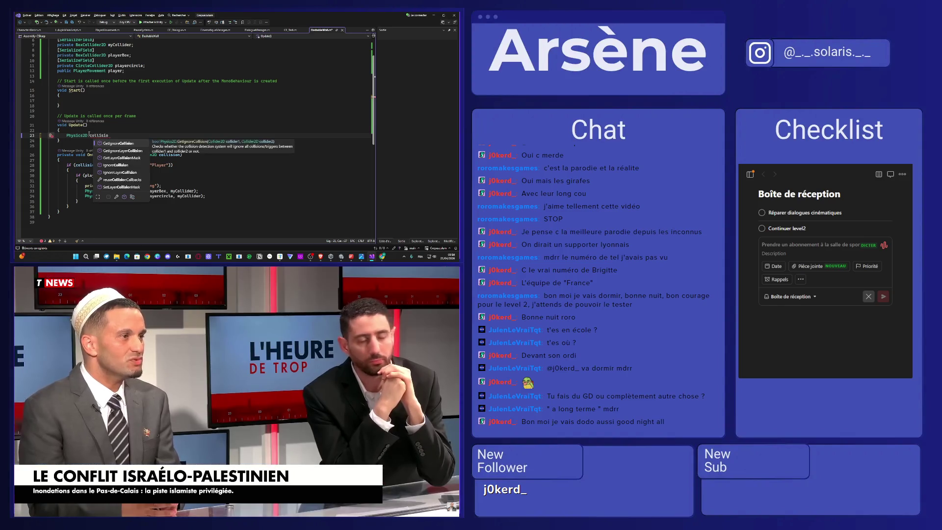
pyautogui.write('n')
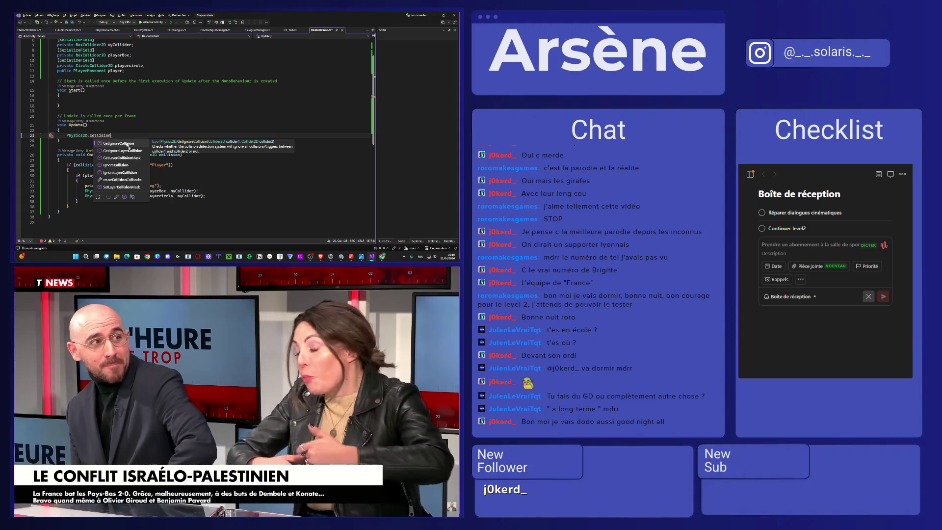
# Step: Delete the unfinished Physics2D. text so Update() is empty again
pyautogui.moveTo(111, 135); pyautogui.dragTo(95, 136)
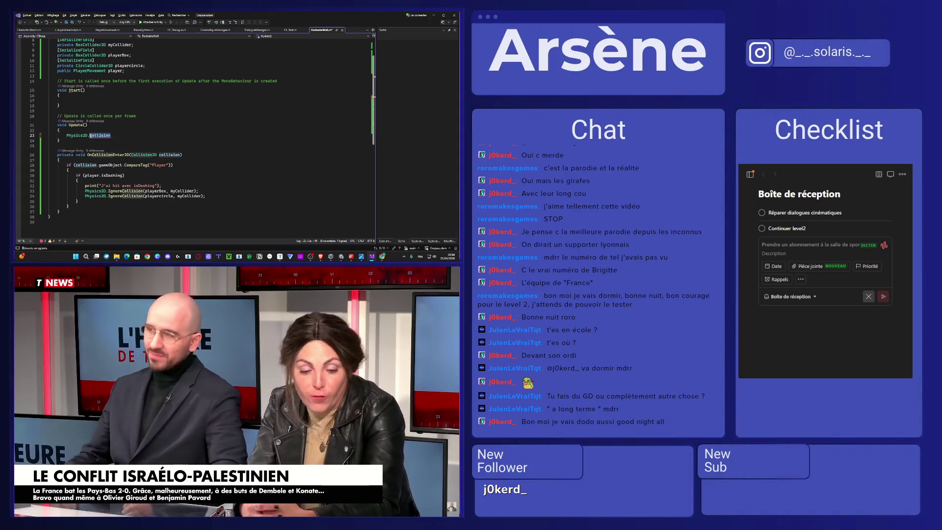
pyautogui.moveTo(93, 136)
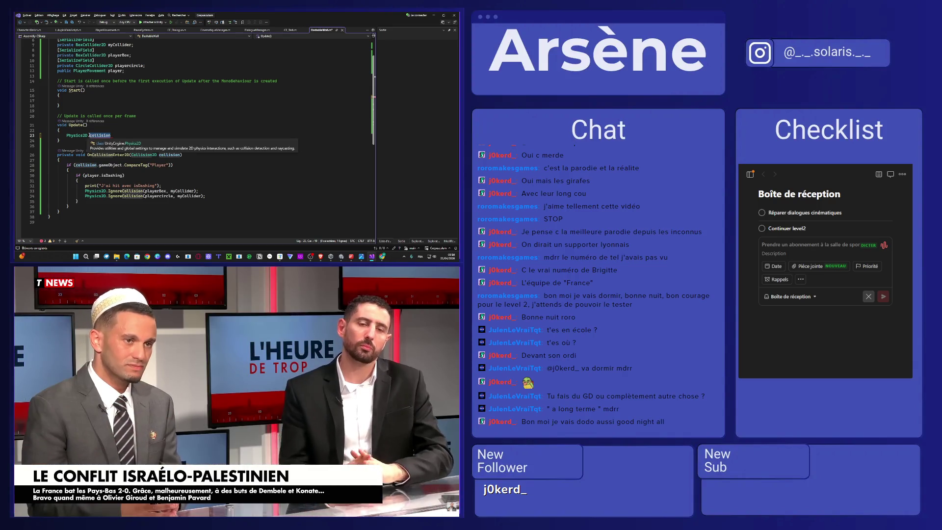
pyautogui.press('BackSpace')
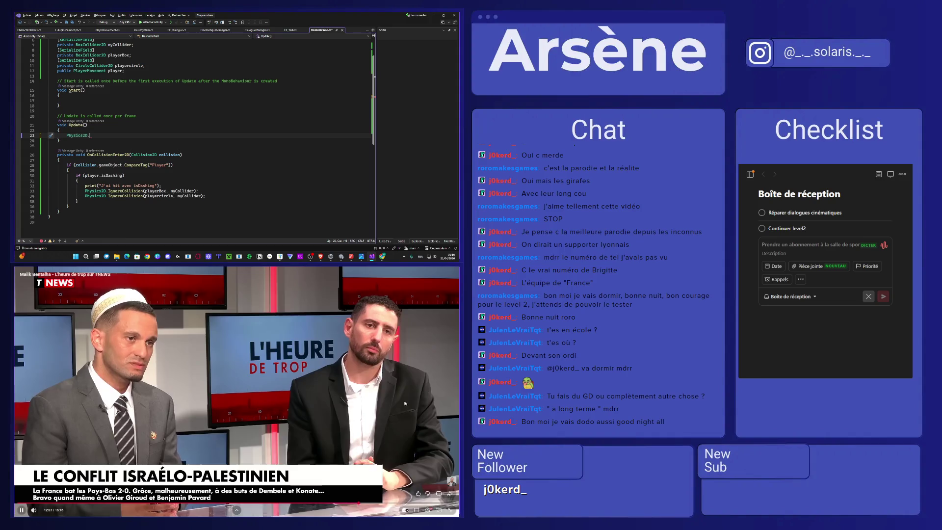
pyautogui.moveTo(405, 403)
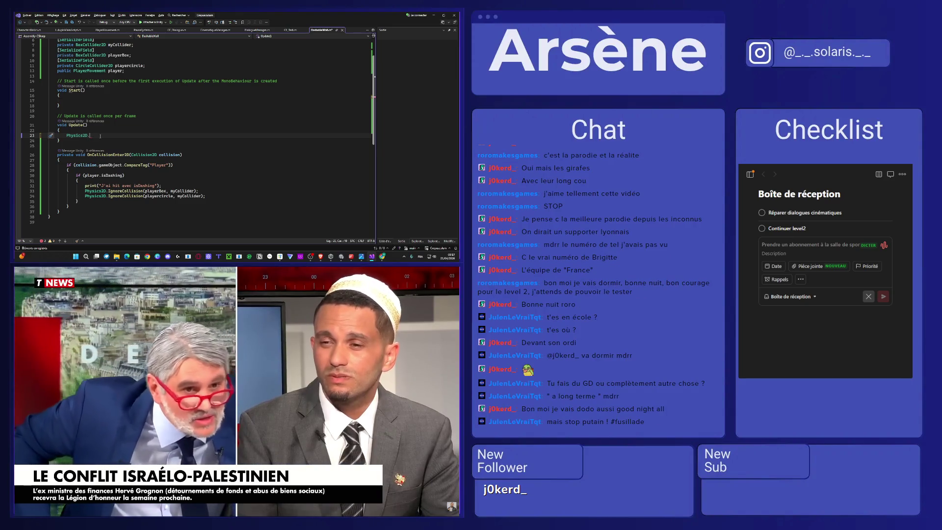
pyautogui.moveTo(94, 135); pyautogui.dragTo(66, 135)
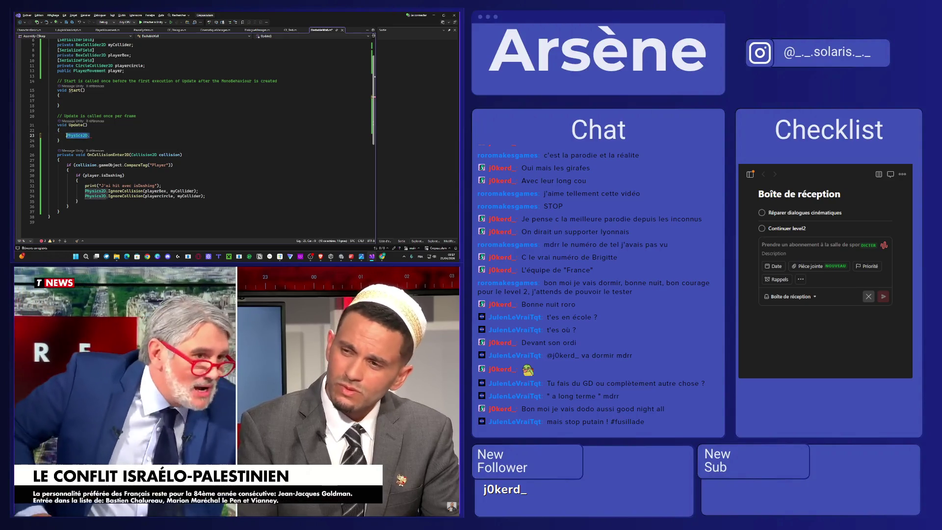
pyautogui.press('BackSpace')
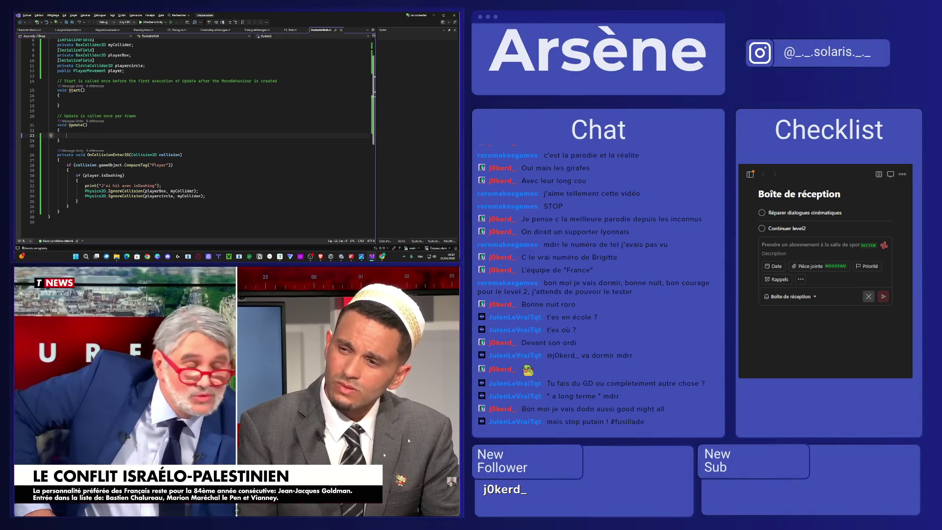
pyautogui.click(449, 511)
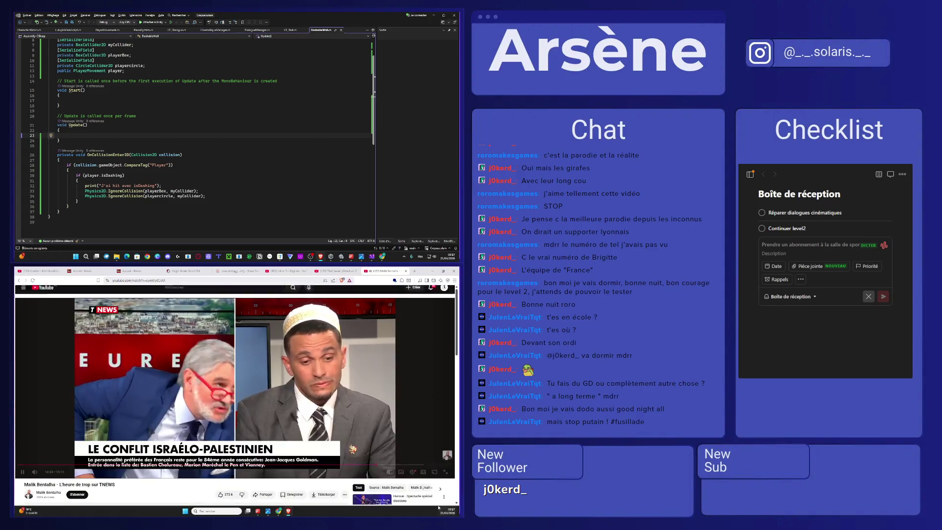
pyautogui.click(414, 270)
pyautogui.moveTo(422, 270); pyautogui.dragTo(118, 398)
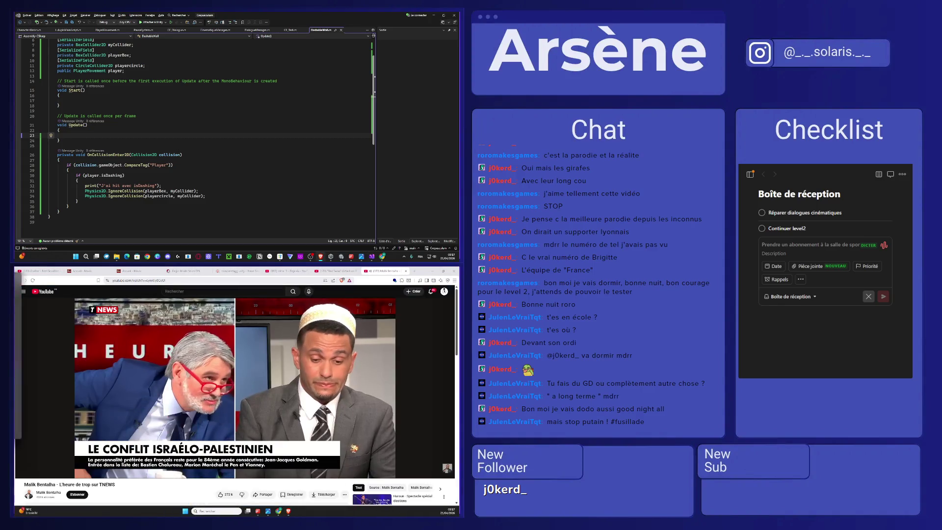
pyautogui.click(446, 473)
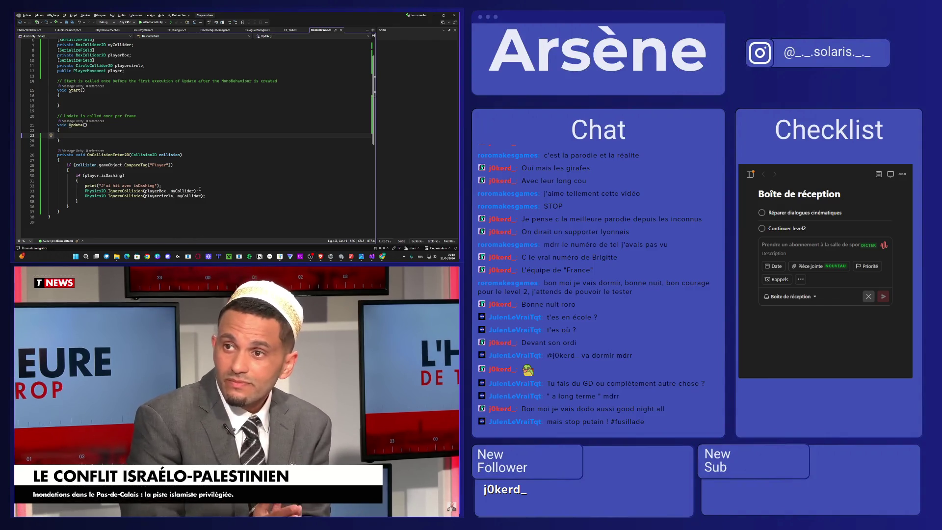
# Step: Paste the two IgnoreCollision lines into Update, undo it, and add a blank line below the usings
pyautogui.moveTo(198, 191); pyautogui.dragTo(97, 187)
pyautogui.moveTo(205, 196); pyautogui.dragTo(87, 191)
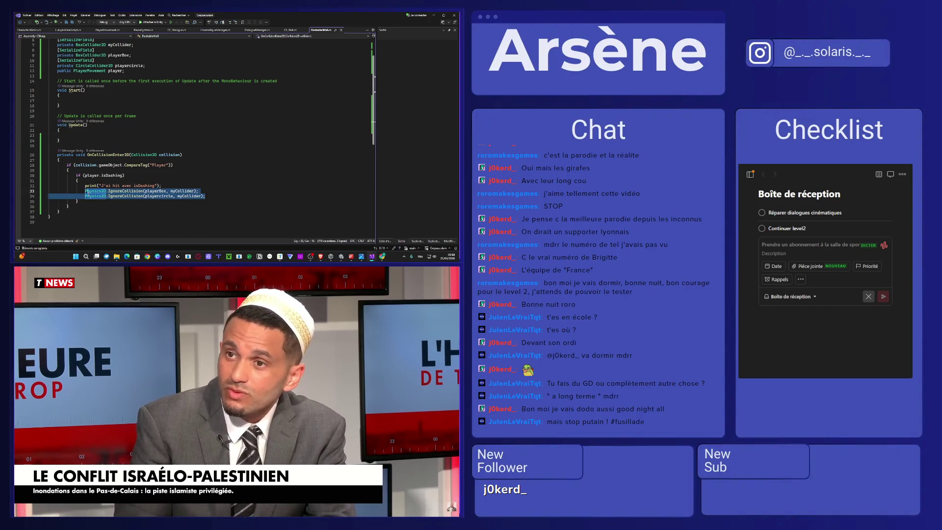
pyautogui.click(159, 136)
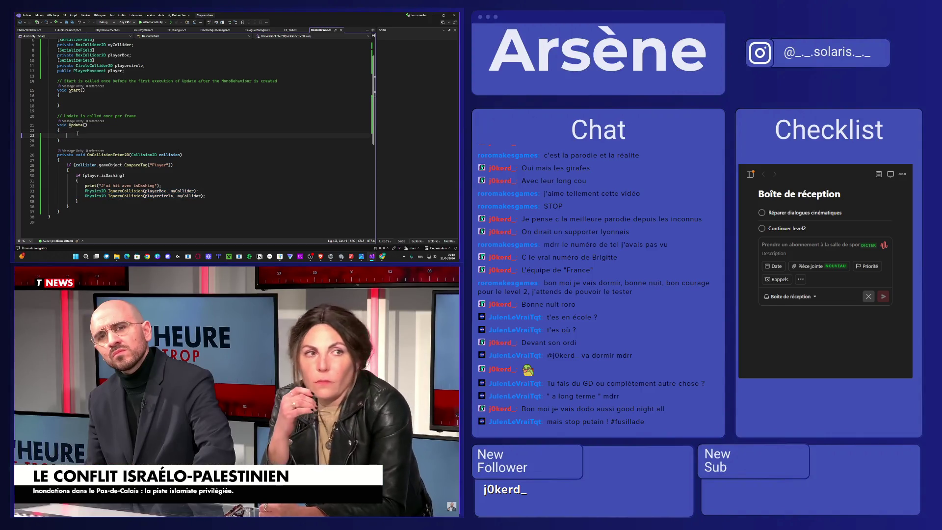
pyautogui.write('Physics2D.IgnoreCollision(playerBox, myCollider);         Physics2D.IgnoreCollision(playercircle, myCollider);')
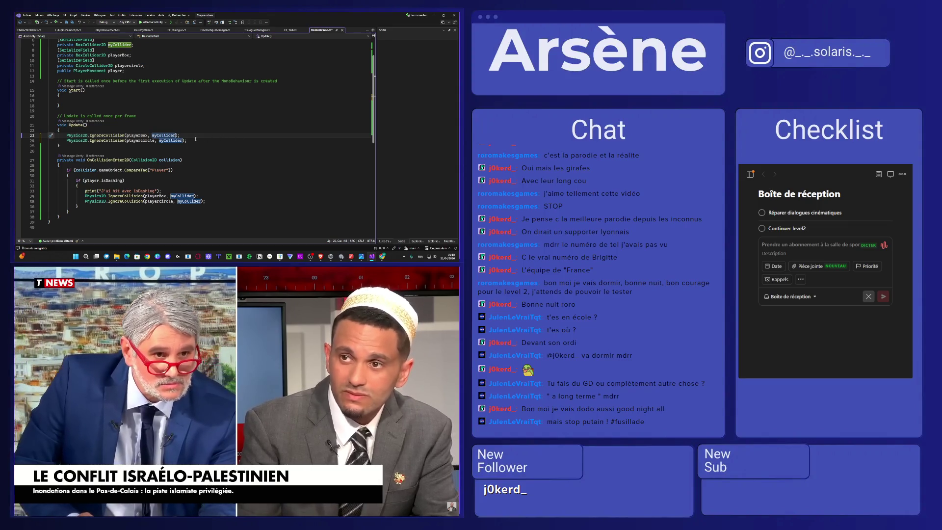
pyautogui.hotkey('ctrl', 'z')
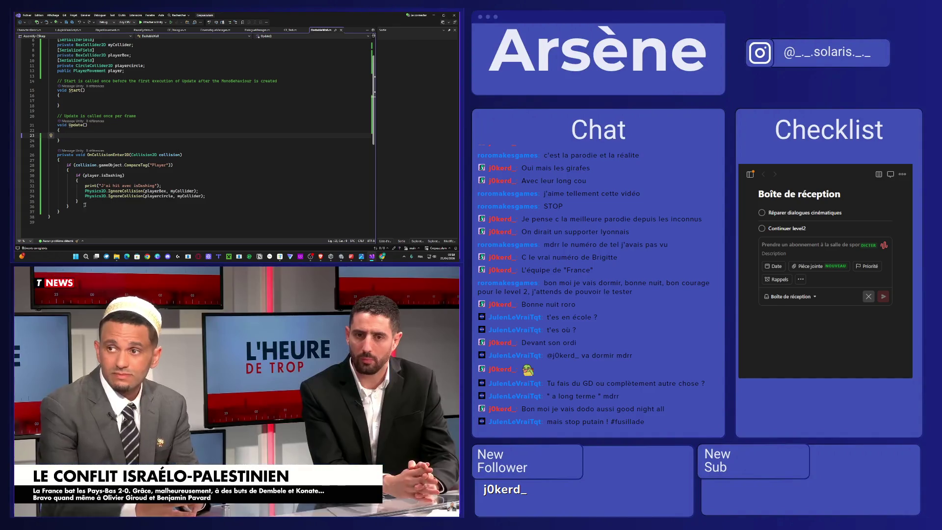
pyautogui.hotkey('ctrl', 'z')
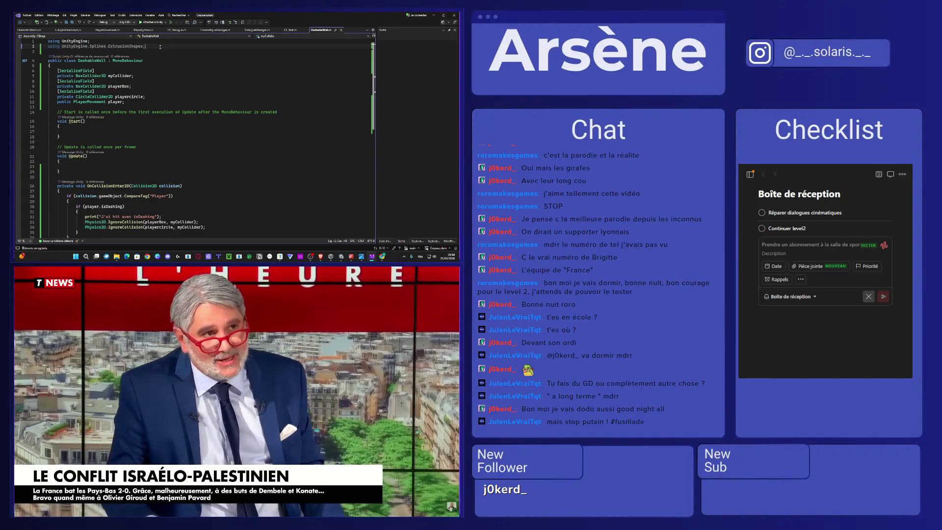
# Step: Add 'using System.Collections;' below the UnityEngine using directives
pyautogui.write('using Un')
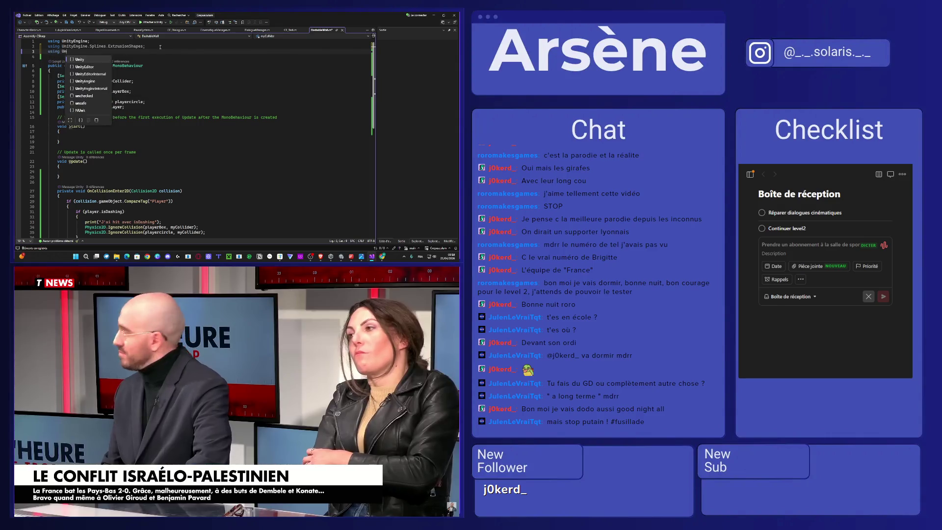
pyautogui.press('BackSpace')
pyautogui.press('BackSpace')
pyautogui.write('Sys')
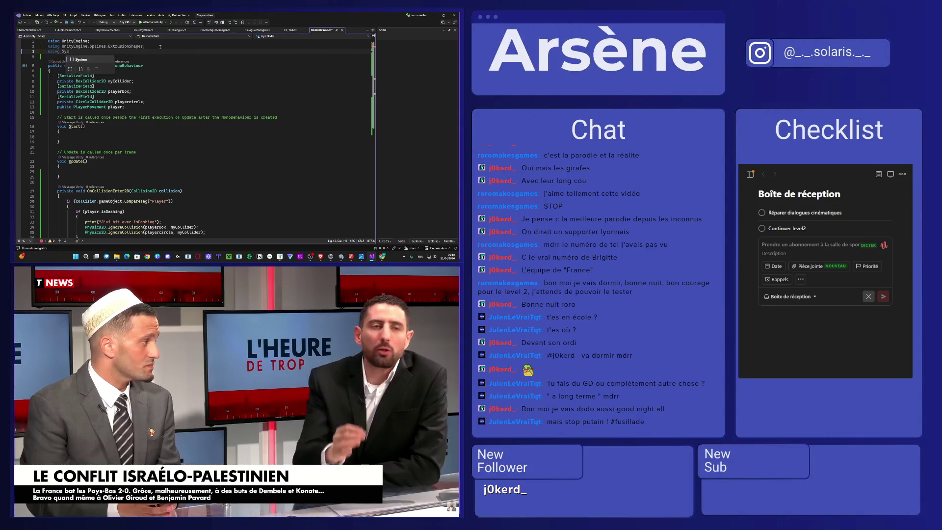
pyautogui.write('tem.Collections')
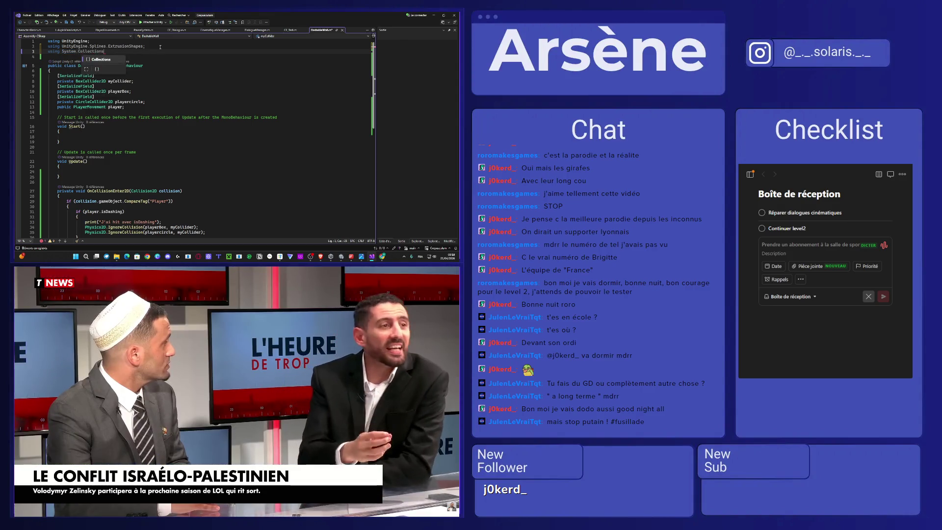
pyautogui.press('Tab')
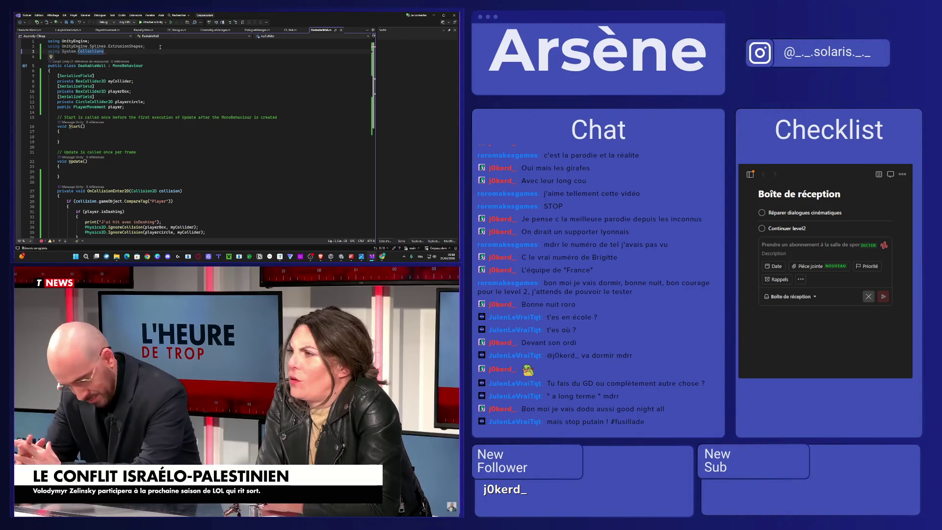
pyautogui.write(';')
pyautogui.scroll(-7, 106, 117)
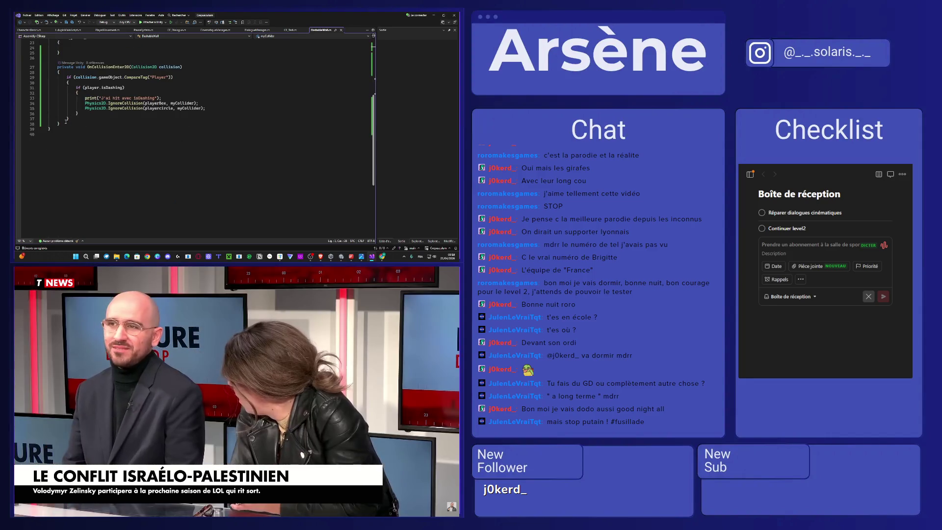
# Step: Declare an IEnumerator PassThroughWall() method with an opening brace below OnCollisionEnter2D
pyautogui.click(65, 123)
pyautogui.press('Return')
pyautogui.press('Return')
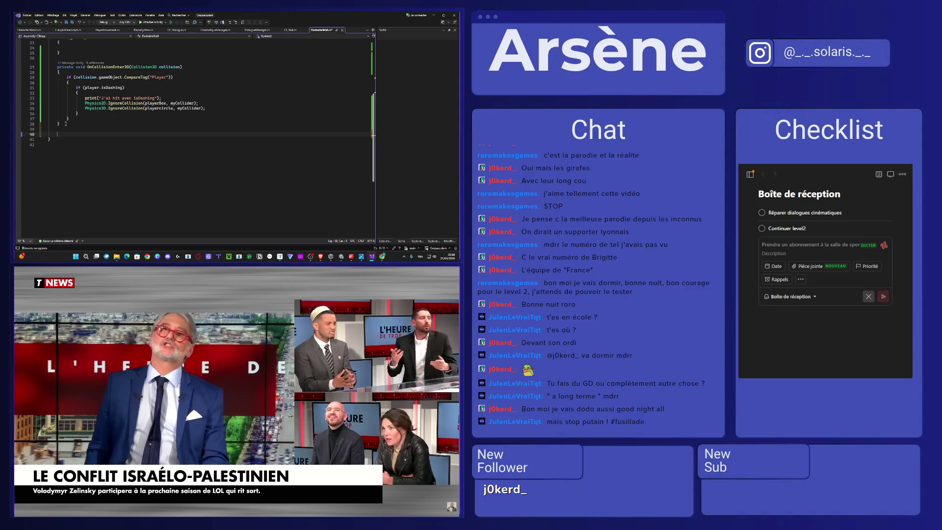
pyautogui.write('IEnumerable')
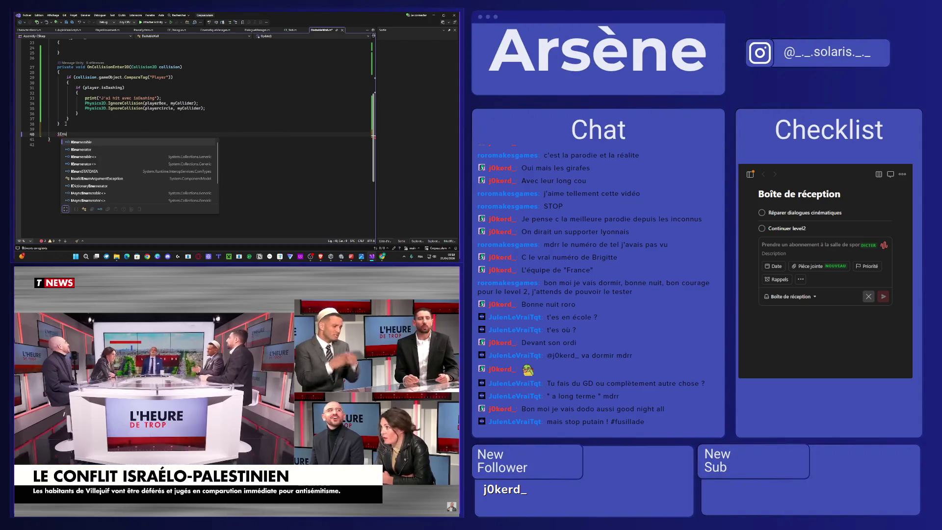
pyautogui.press('BackSpace')
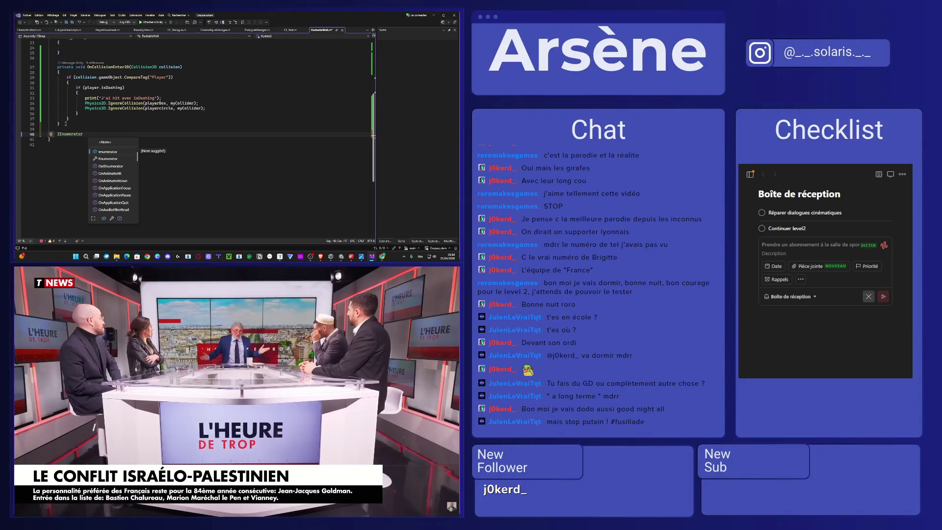
pyautogui.write('PassThjr')
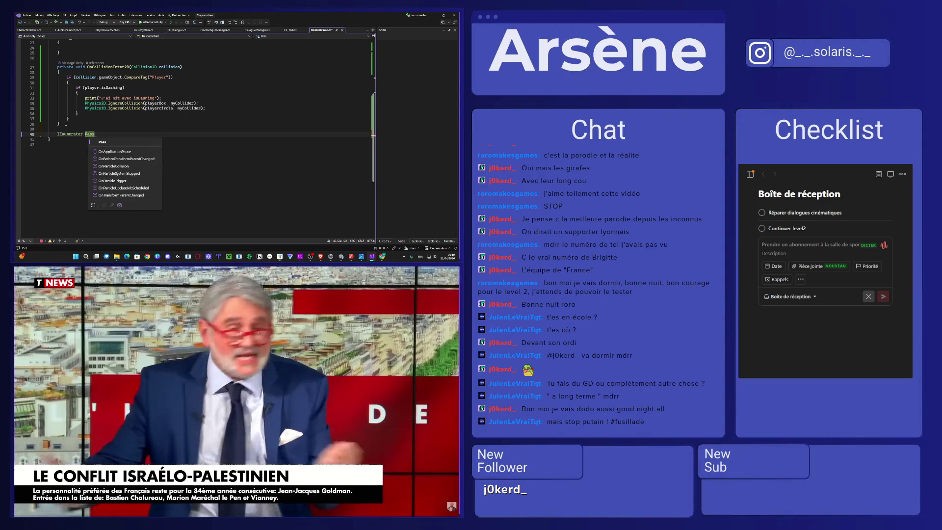
pyautogui.press('BackSpace')
pyautogui.press('BackSpace')
pyautogui.write('roug')
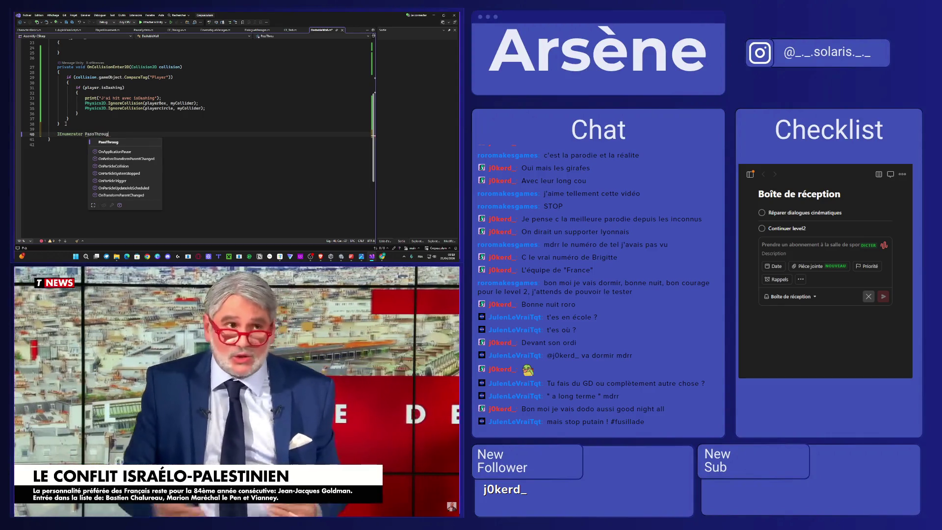
pyautogui.write('hWall')
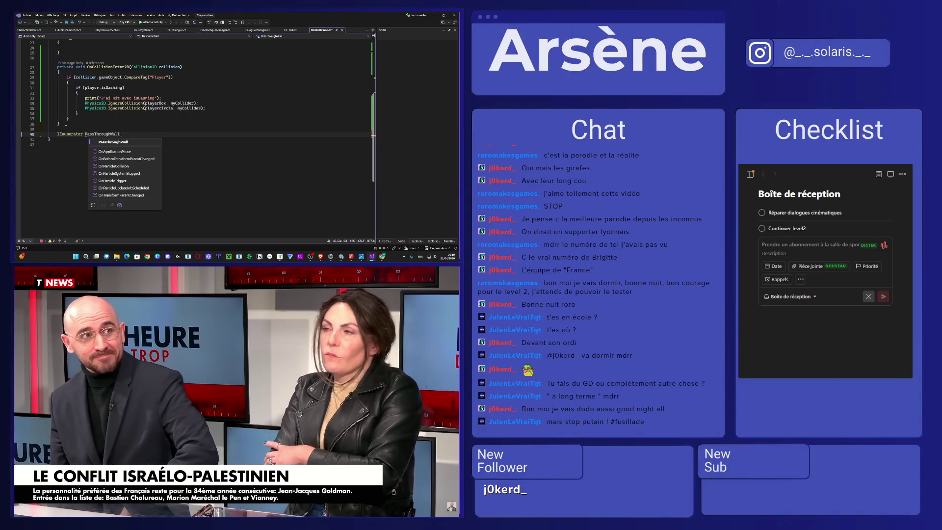
pyautogui.write('(')
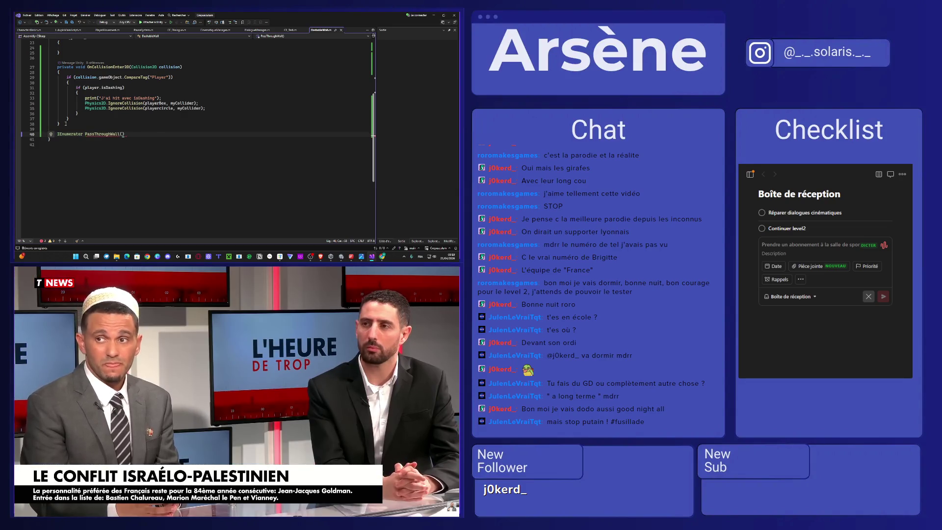
pyautogui.press('Return')
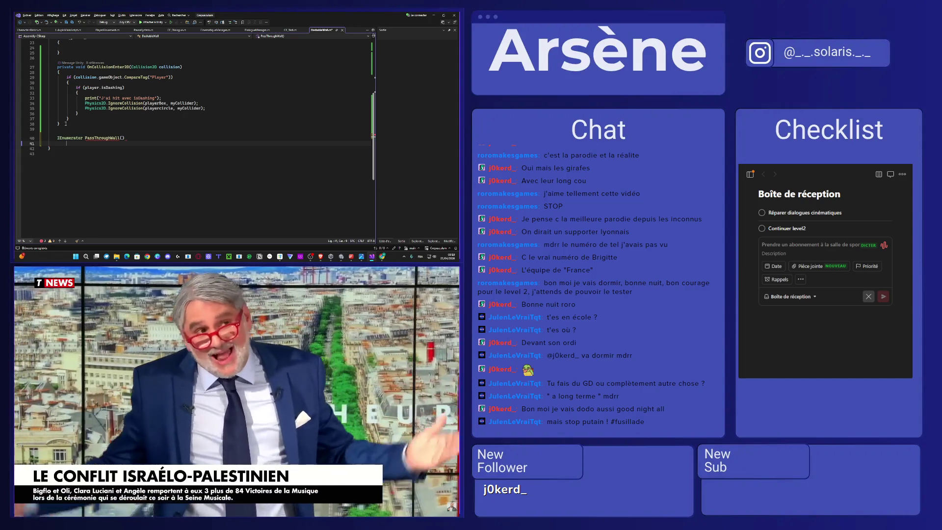
pyautogui.write('{')
pyautogui.press('Return')
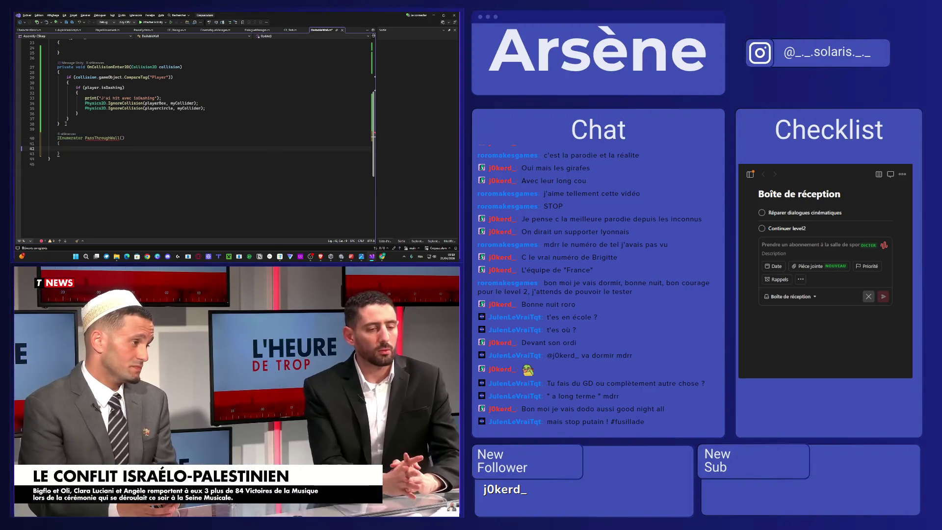
# Step: Move the print and both IgnoreCollision lines from the isDashing block into PassThroughWall
pyautogui.moveTo(206, 107)
pyautogui.mouseDown()
pyautogui.moveTo(74, 104)
pyautogui.moveTo(87, 98)
pyautogui.mouseUp()
pyautogui.hotkey('ctrl', 'c')
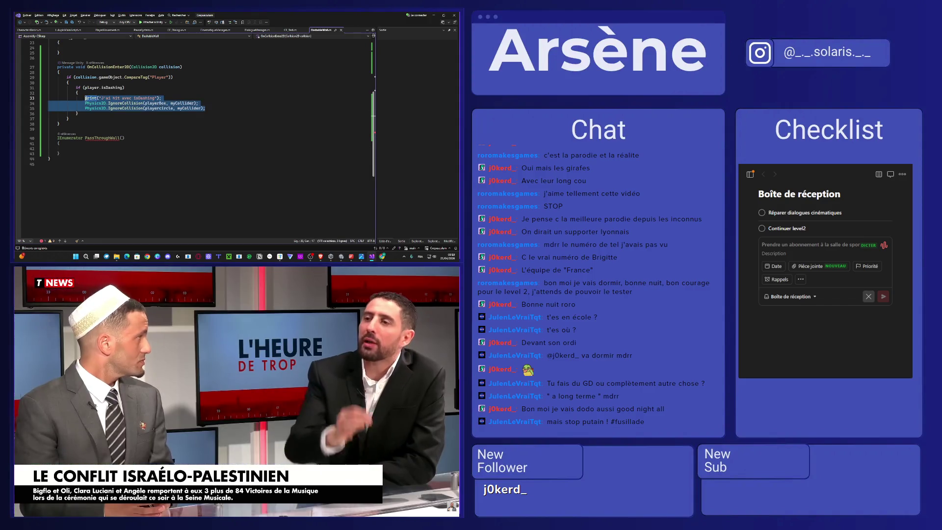
pyautogui.press('BackSpace')
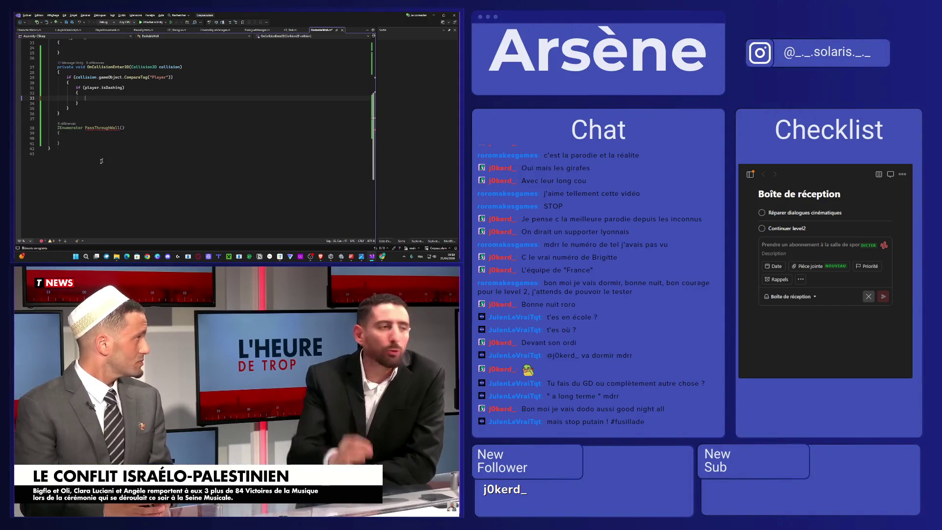
pyautogui.click(73, 138)
pyautogui.hotkey('ctrl', 'v')
pyautogui.click(104, 99)
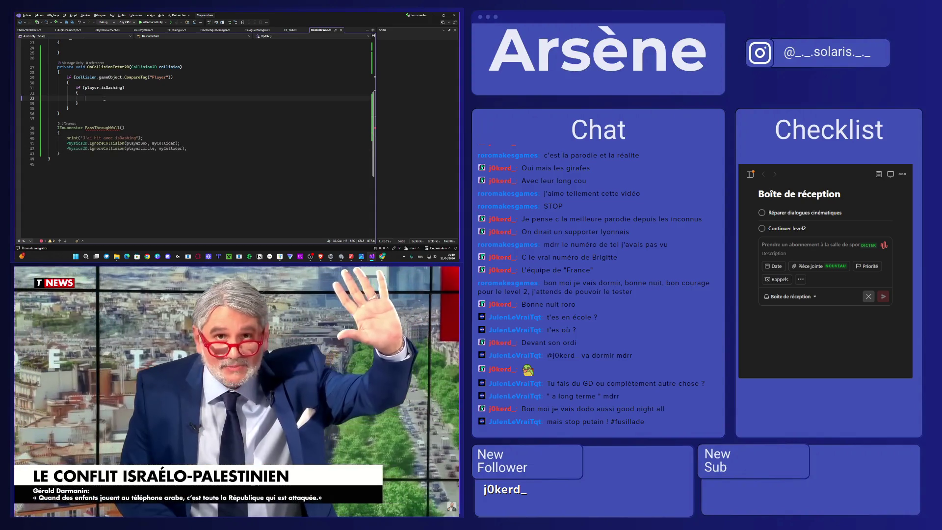
# Step: Write 'StartCoroutine(PassThroughWall());' inside the isDashing block
pyautogui.write('Start')
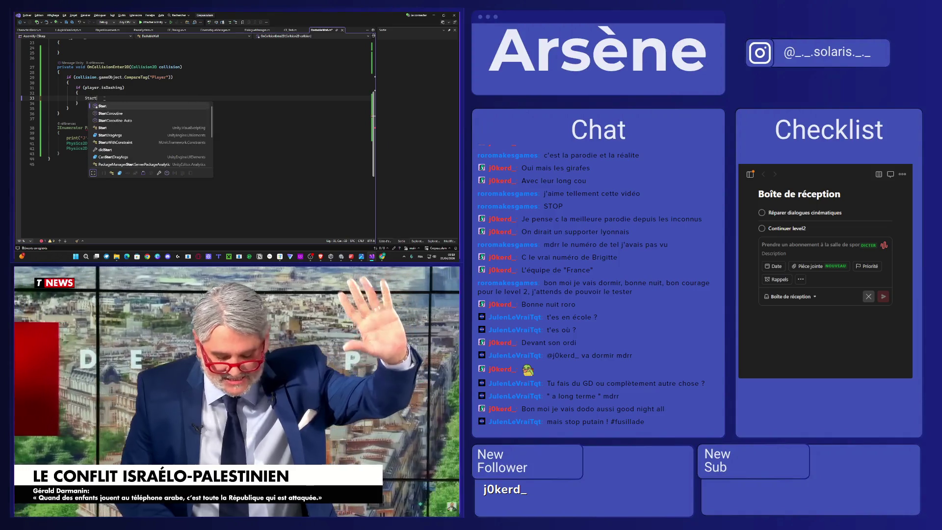
pyautogui.write('Coroutin')
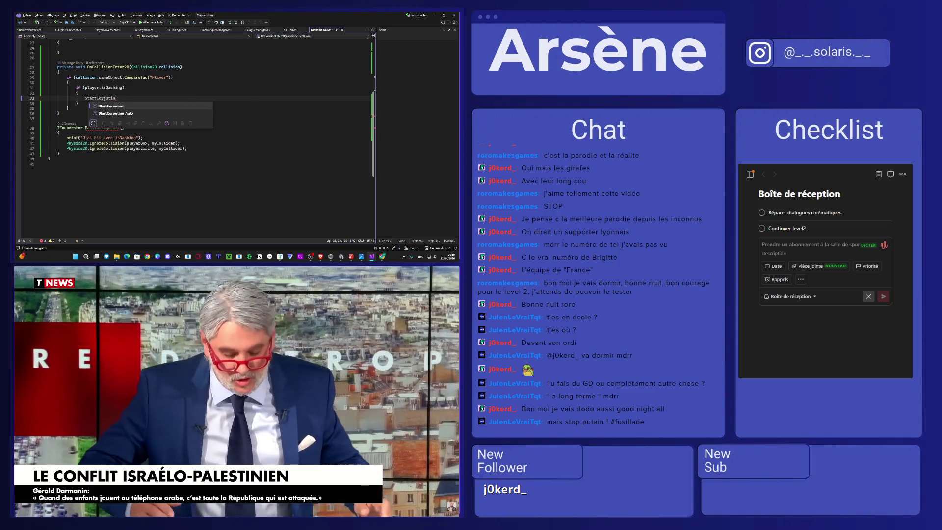
pyautogui.write('e')
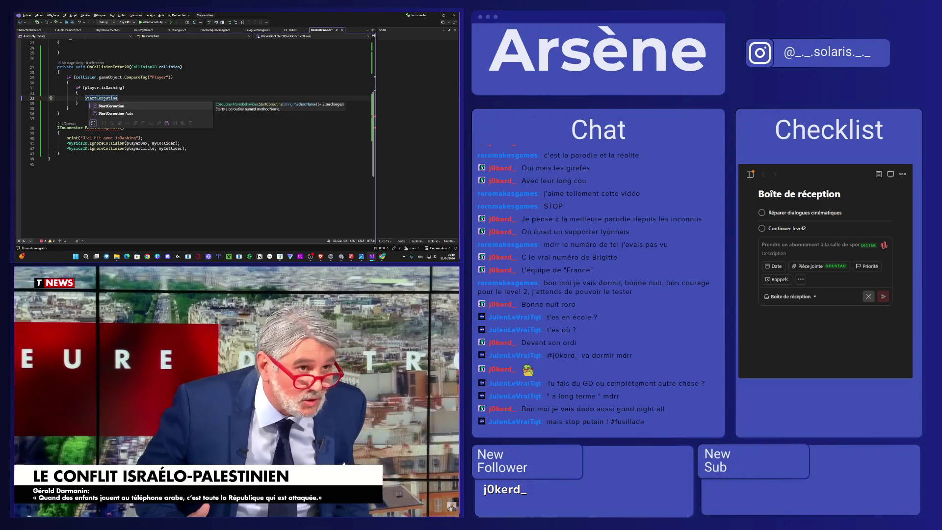
pyautogui.write('(')
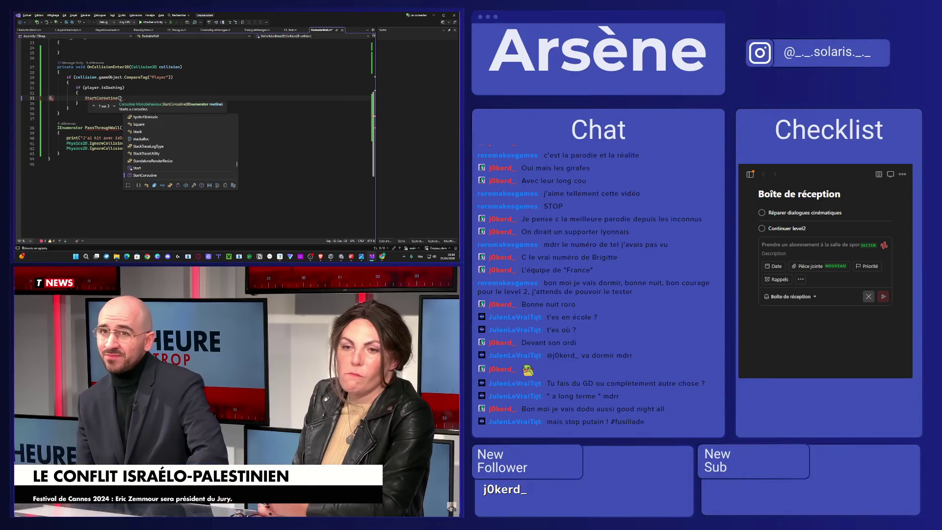
pyautogui.press('Escape')
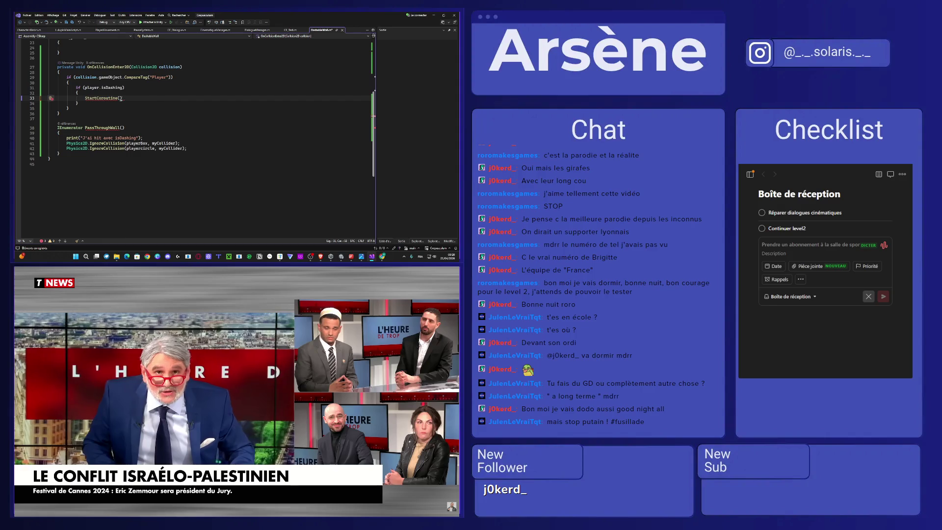
pyautogui.write('Pass')
pyautogui.press('Tab')
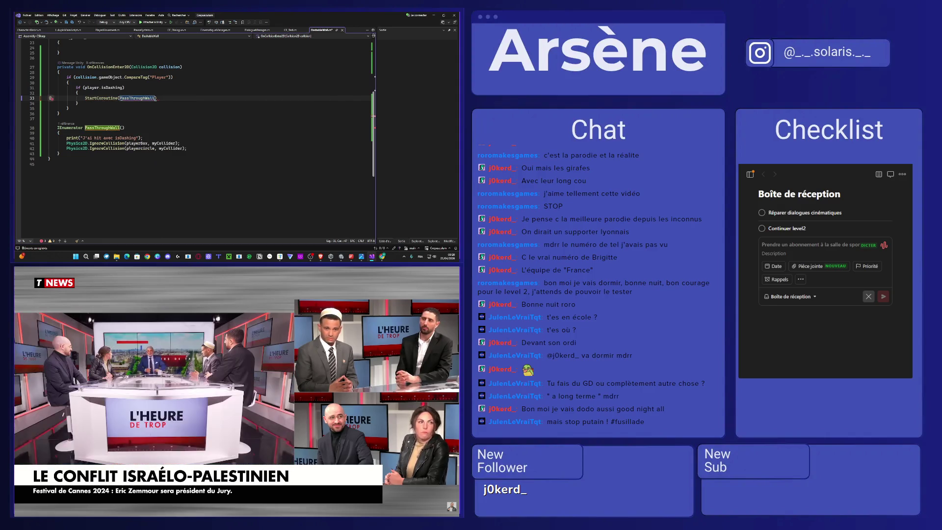
pyautogui.write('(')
pyautogui.click(175, 98)
pyautogui.write(';')
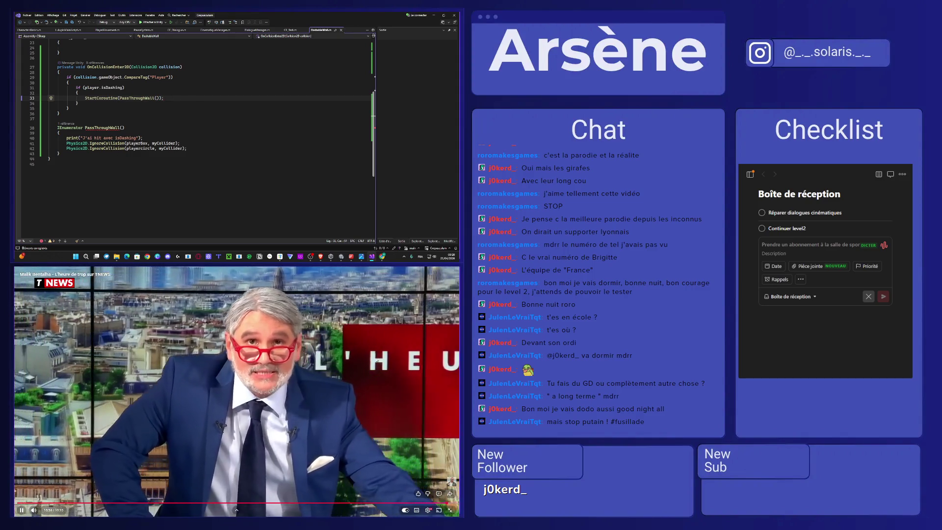
pyautogui.click(450, 510)
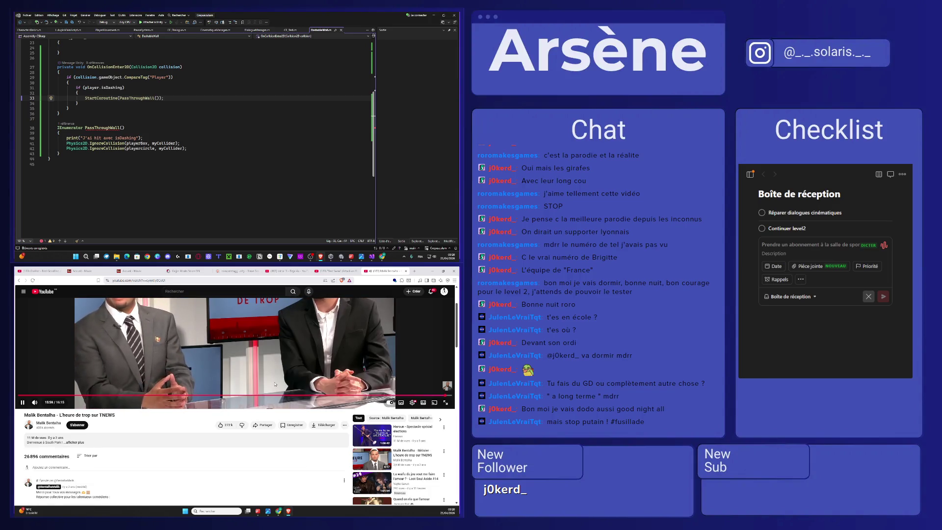
# Step: Search YouTube for 'haroun' and play 'J'arrête les blagues à risque' full screen
pyautogui.click(201, 291)
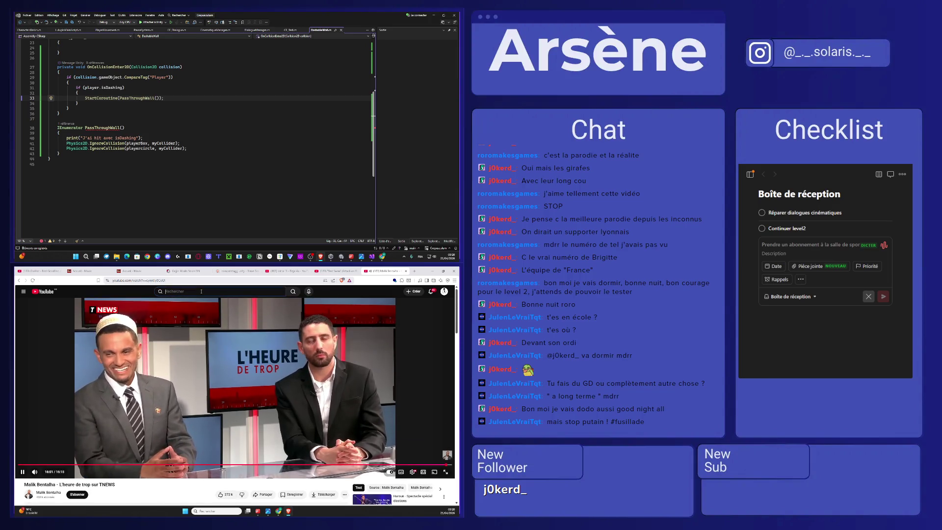
pyautogui.write('haroun')
pyautogui.press('Return')
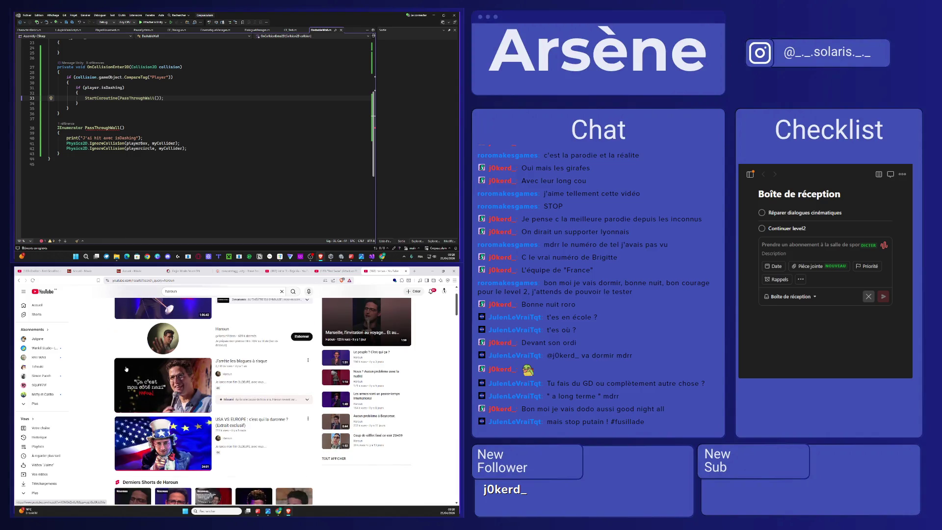
pyautogui.click(177, 388)
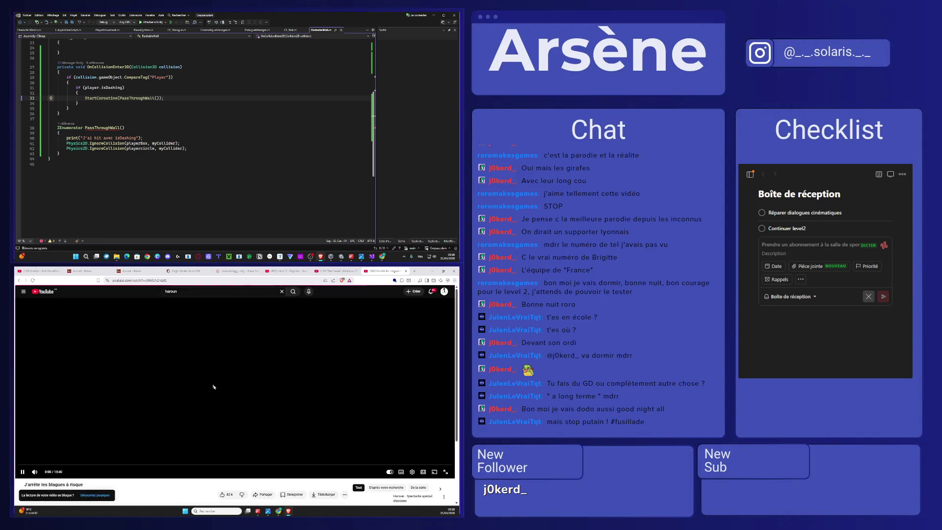
pyautogui.click(446, 472)
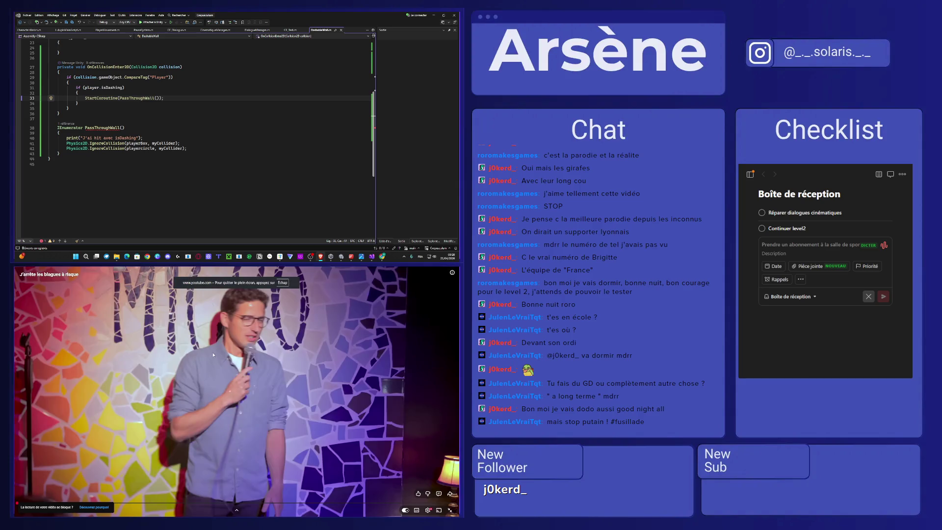
pyautogui.click(101, 153)
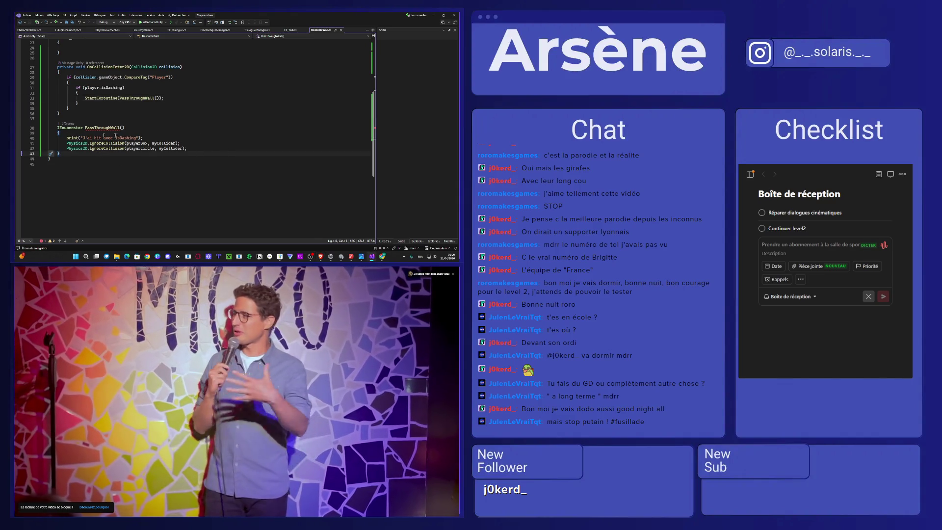
# Step: Add ', false' after myCollider in both IgnoreCollision calls on lines 41 and 42
pyautogui.click(181, 148)
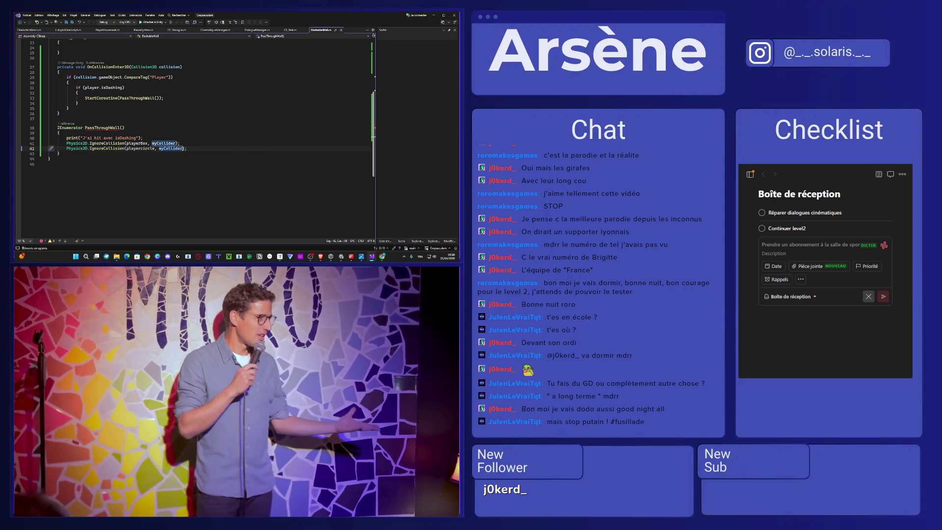
pyautogui.click(183, 148)
pyautogui.write(', false')
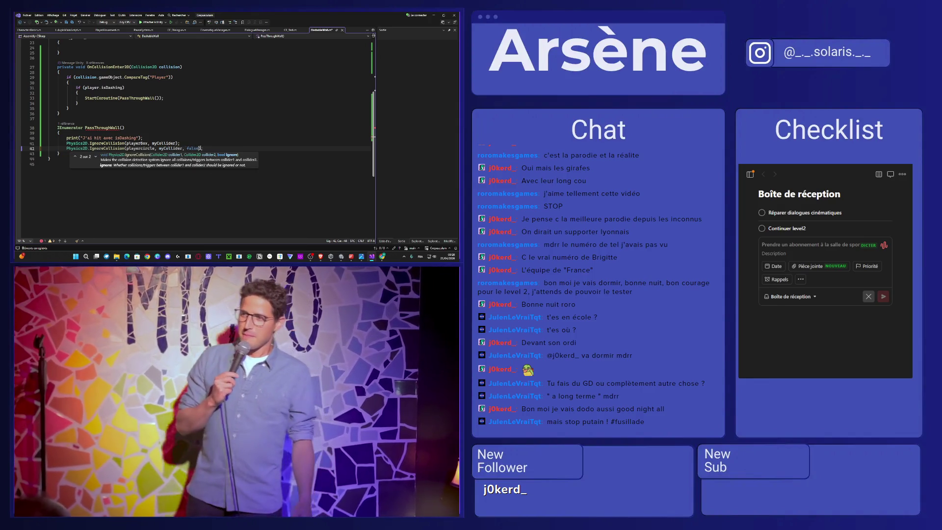
pyautogui.keyDown('shift'); pyautogui.click(181, 148); pyautogui.keyUp('shift')
pyautogui.moveTo(181, 150); pyautogui.dragTo(182, 149)
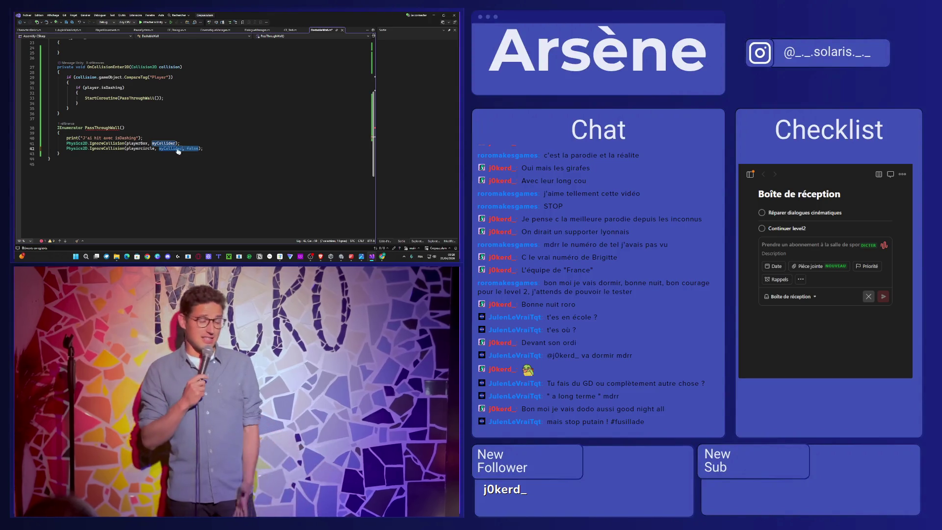
pyautogui.hotkey('ctrl', 'c')
pyautogui.click(176, 143)
pyautogui.hotkey('ctrl', 'v')
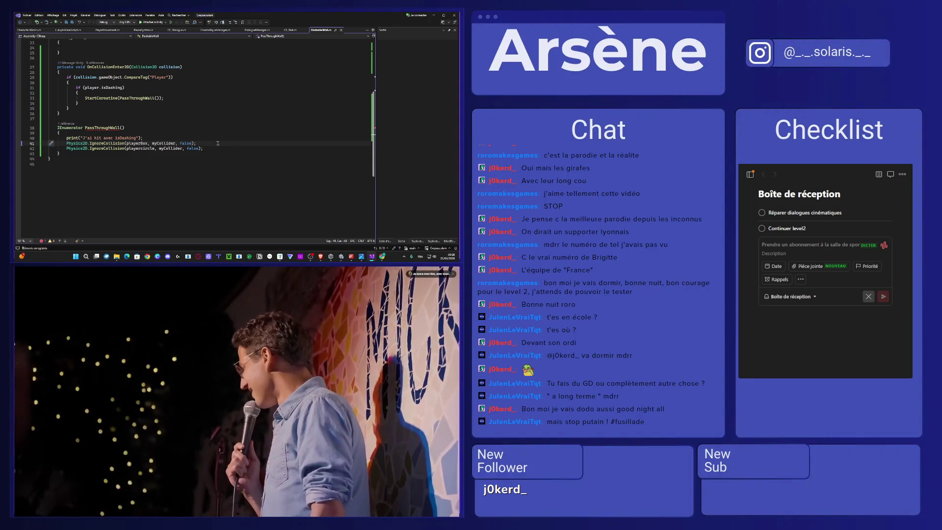
# Step: Begin a 'yield return new WaitForS' statement on a new line after the calls
pyautogui.click(211, 150)
pyautogui.press('Return')
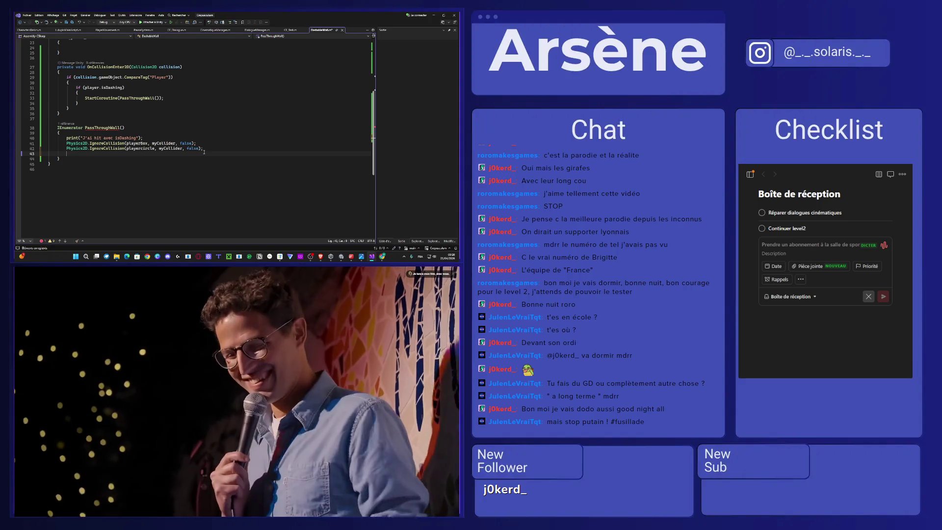
pyautogui.write('n')
pyautogui.press('BackSpace')
pyautogui.write('yield')
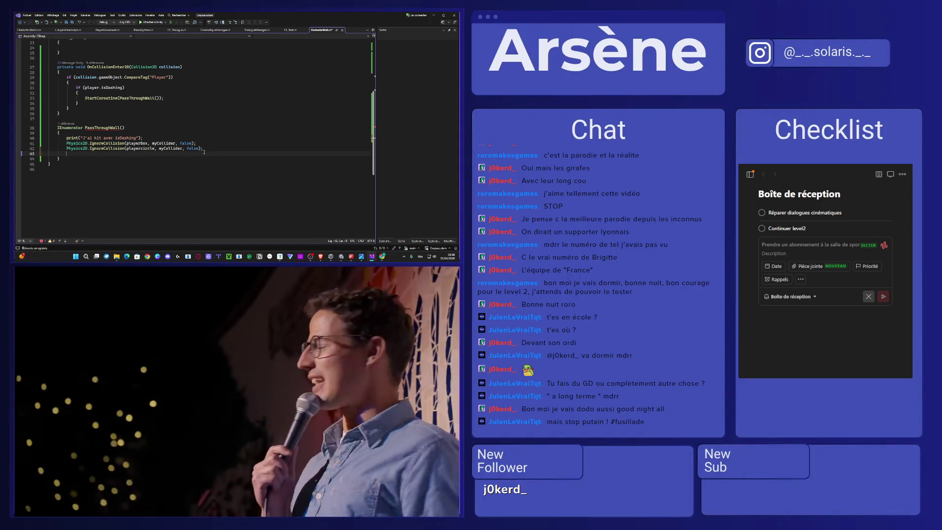
pyautogui.write('yield return new WaitForSeco')
# Step: Finish 'yield return new WaitForSeconds(2);' and discard a partly typed IgnoreCollision line after it
pyautogui.press('Tab')
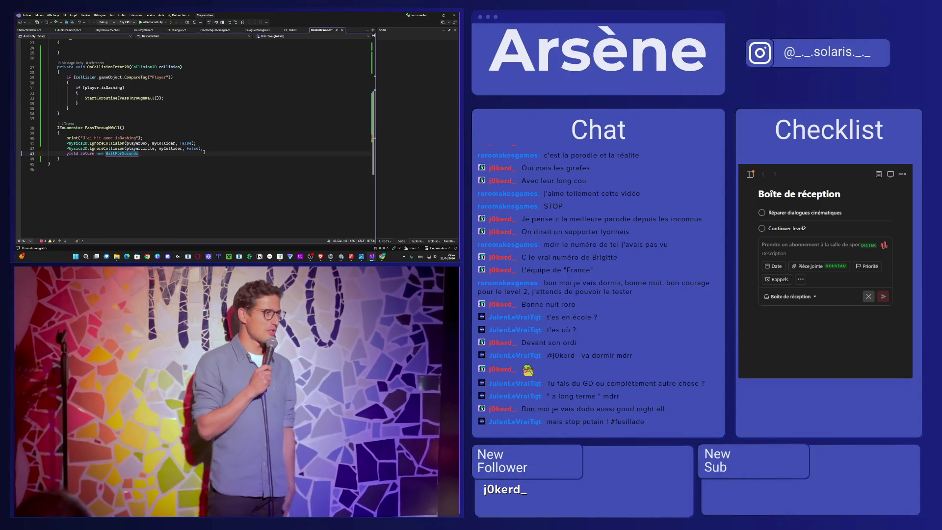
pyautogui.write('(2)')
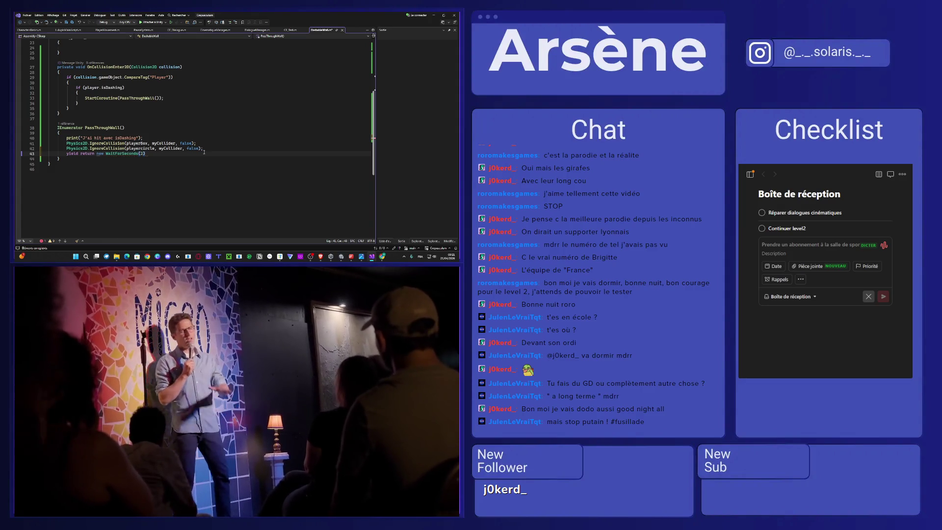
pyautogui.write(';')
pyautogui.press('Return')
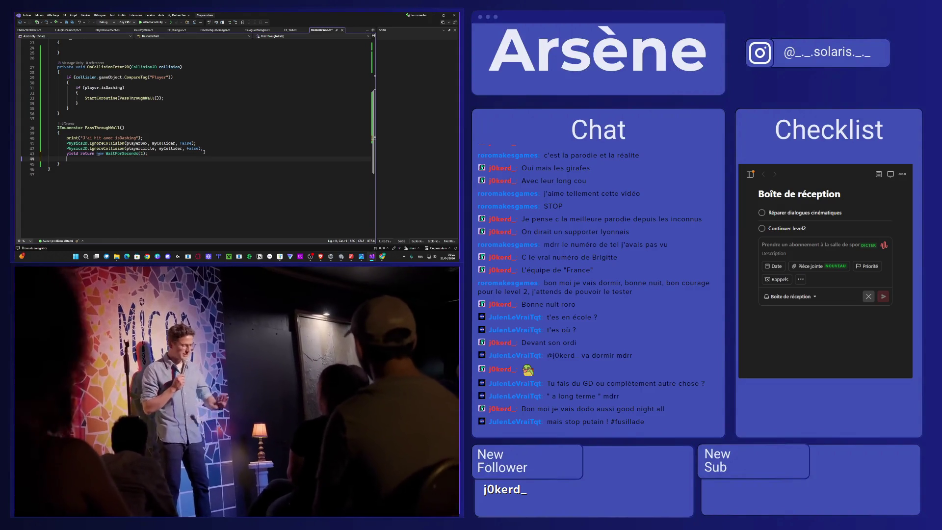
pyautogui.write('Phys')
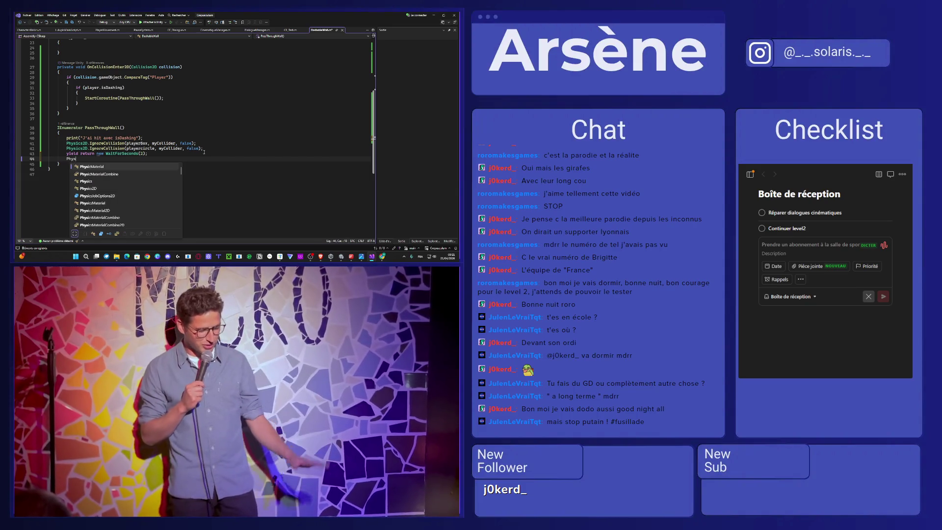
pyautogui.write('ics2D')
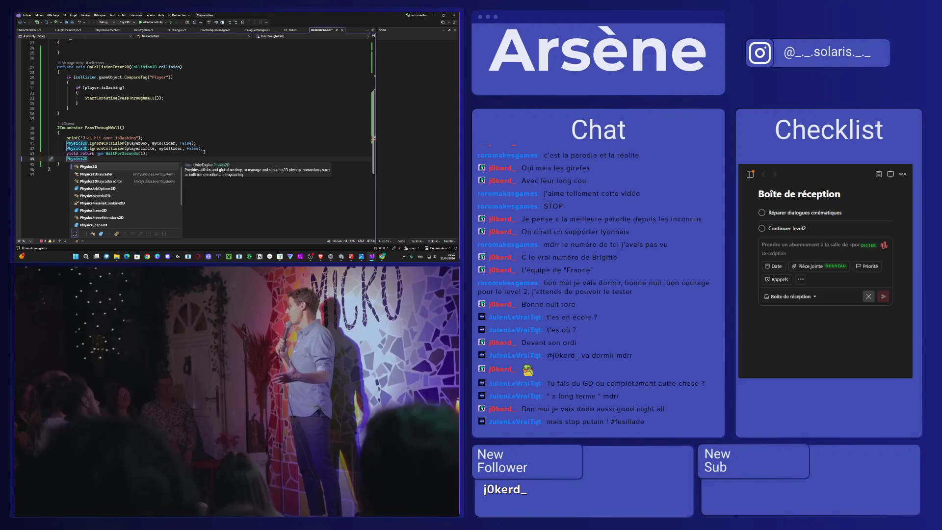
pyautogui.write('.IgnoreCollision')
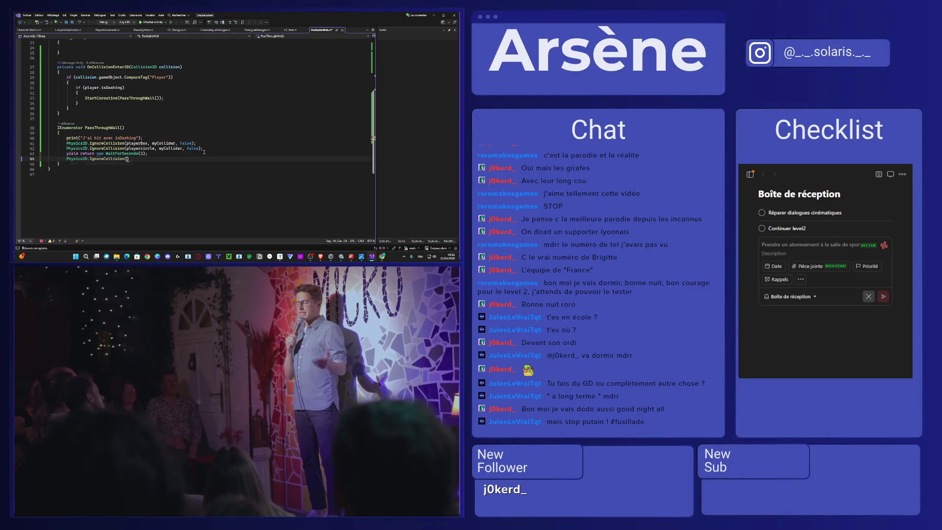
pyautogui.write('(')
pyautogui.press('Escape')
pyautogui.press('BackSpace')
pyautogui.hotkey('ctrl', 'BackSpace')
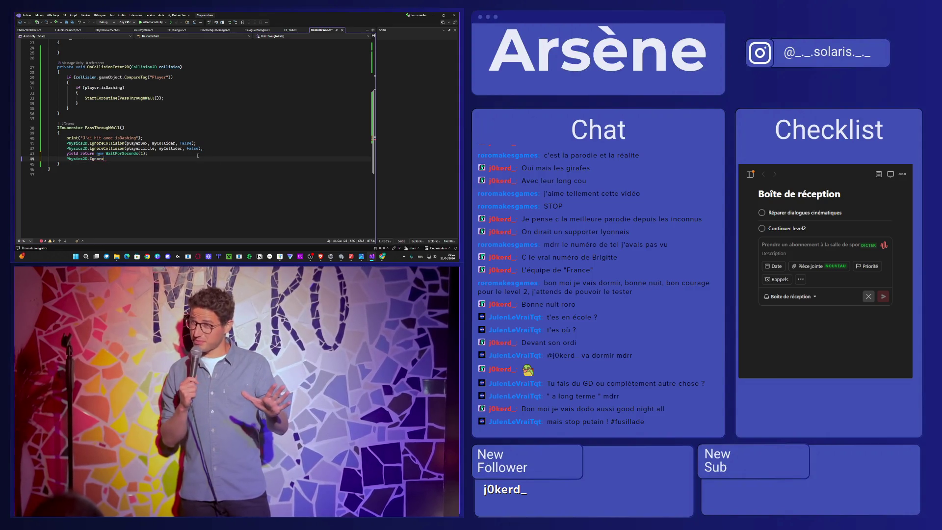
pyautogui.press('BackSpace')
pyautogui.press('BackSpace')
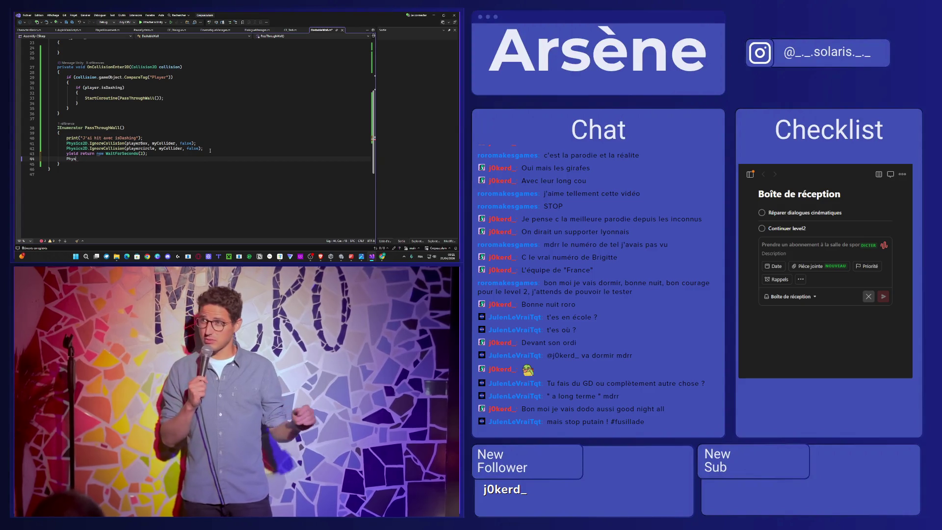
pyautogui.hotkey('ctrl', 'BackSpace')
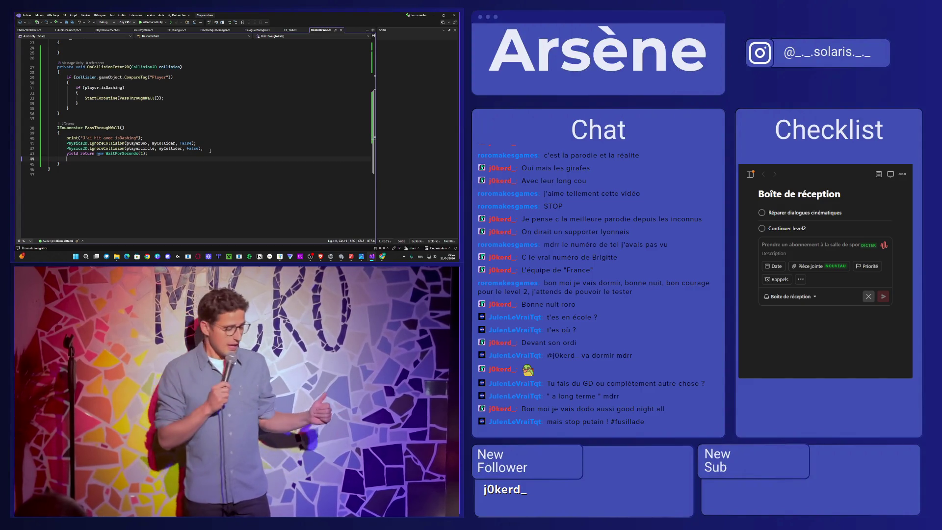
# Step: Copy both IgnoreCollision calls below the wait and change the original two to pass true
pyautogui.moveTo(210, 149); pyautogui.dragTo(66, 143)
pyautogui.hotkey('ctrl', 'c')
pyautogui.click(82, 160)
pyautogui.hotkey('ctrl', 'v')
pyautogui.doubleClick(191, 148)
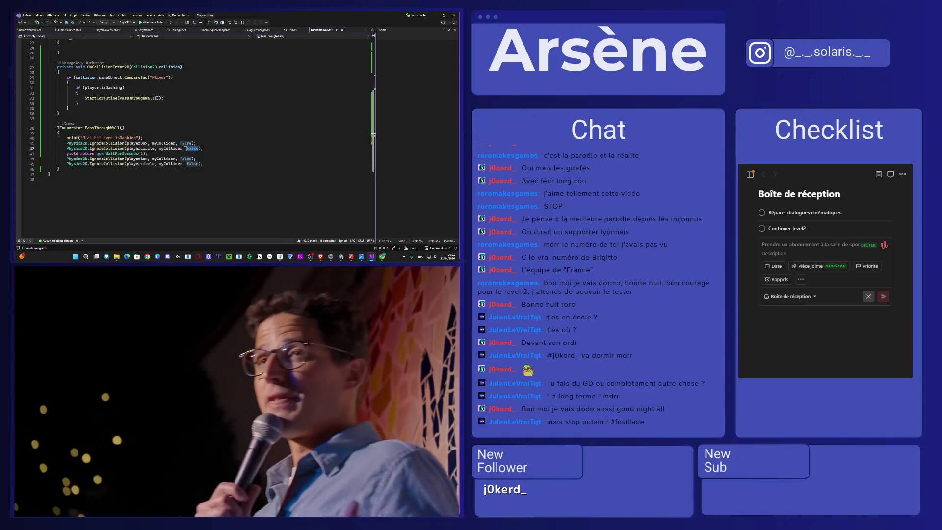
pyautogui.write('true')
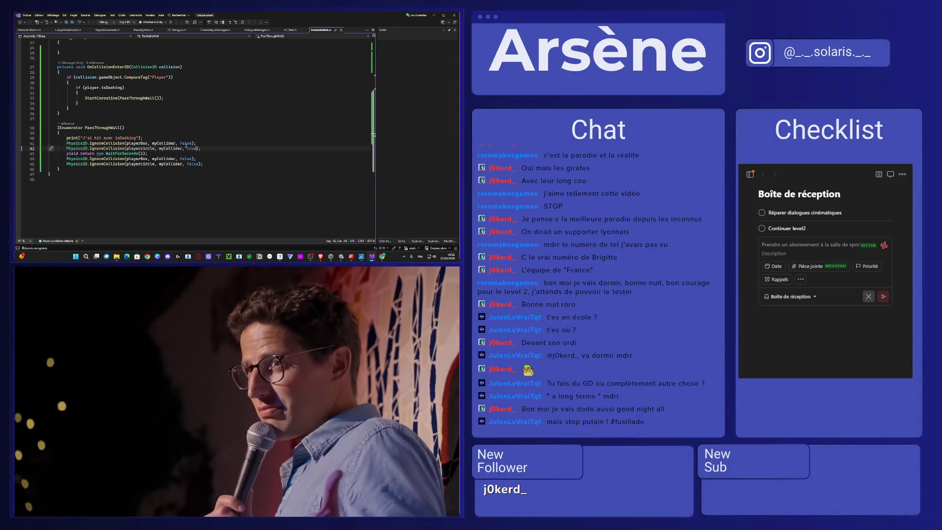
pyautogui.doubleClick(186, 144)
pyautogui.write('true')
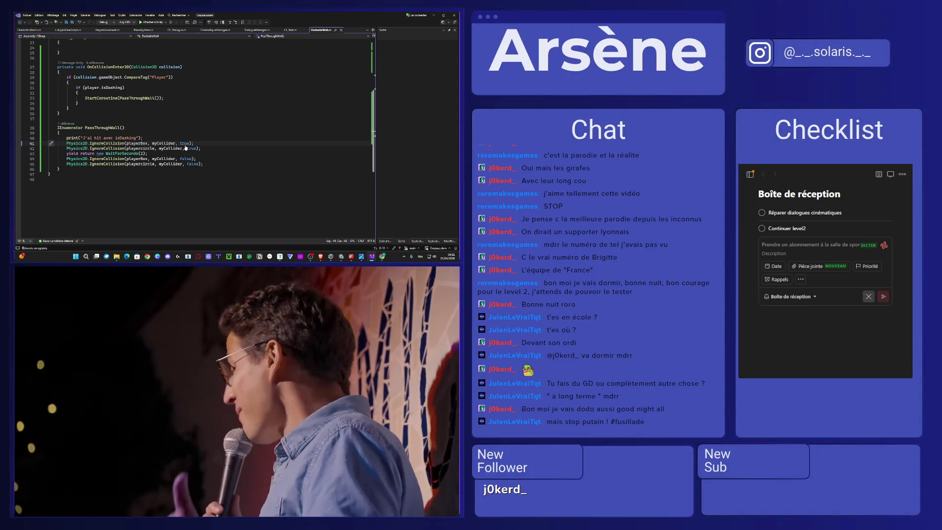
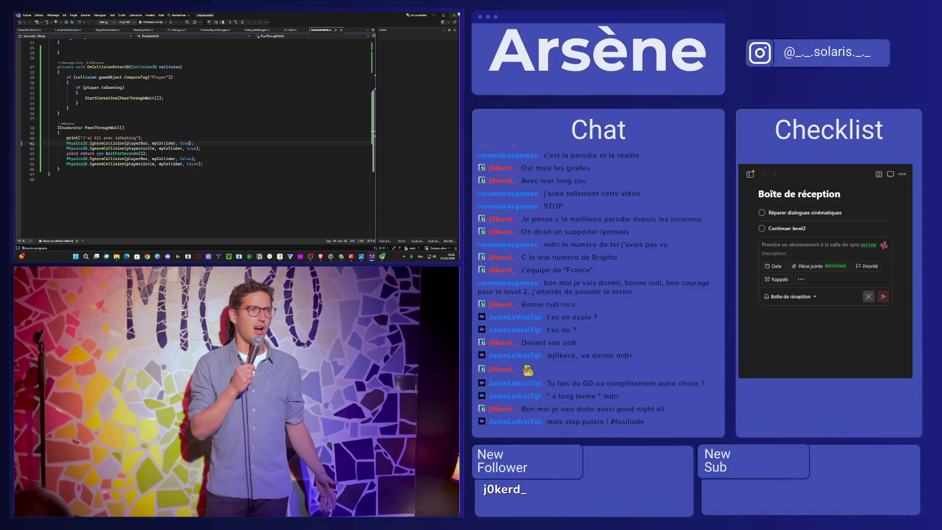
# Step: Leave Visual Studio for Unity and enter Play mode to test the wall
pyautogui.click(433, 15)
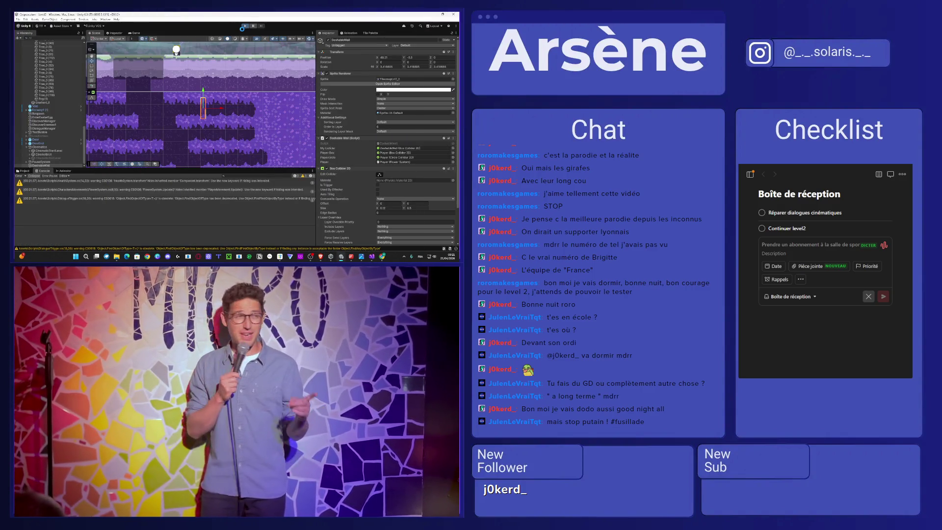
pyautogui.click(244, 26)
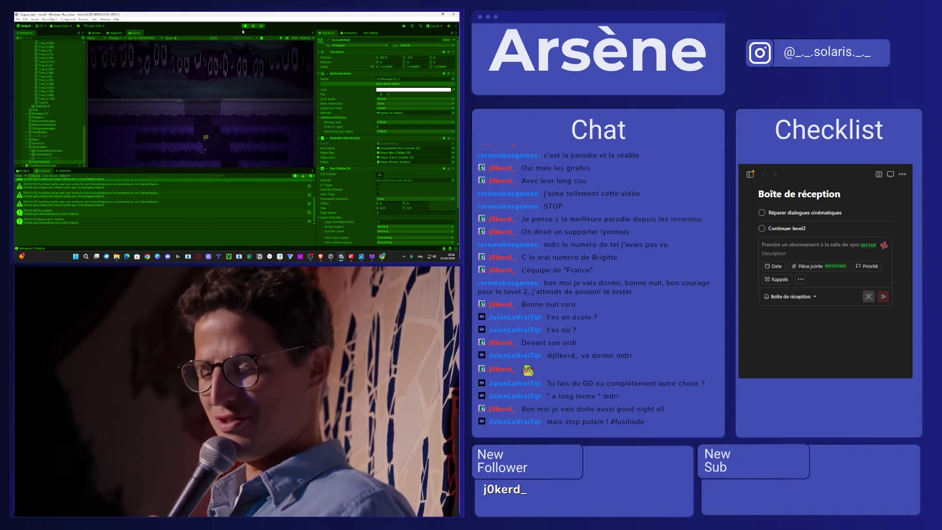
# Step: Jump and dash the player into the wall, press Ctrl+S, then exit Play mode
pyautogui.press('space')
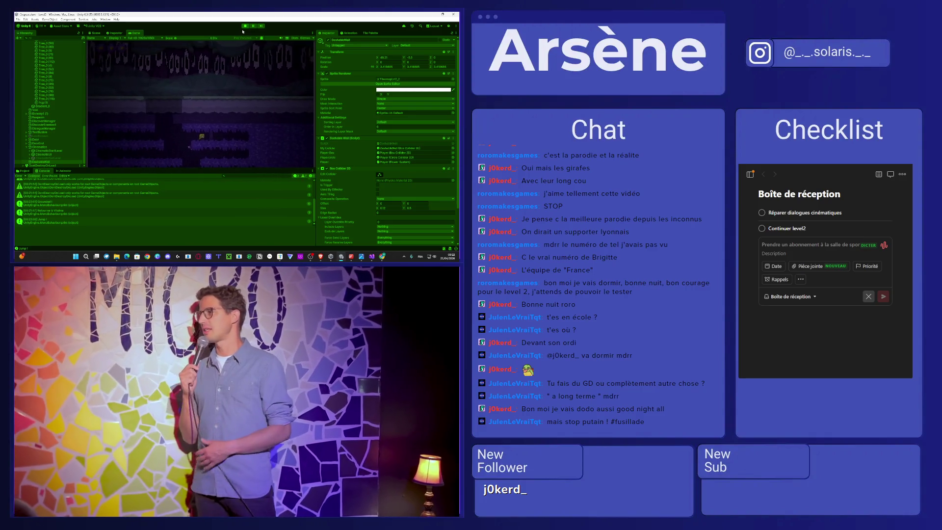
pyautogui.press('shift')
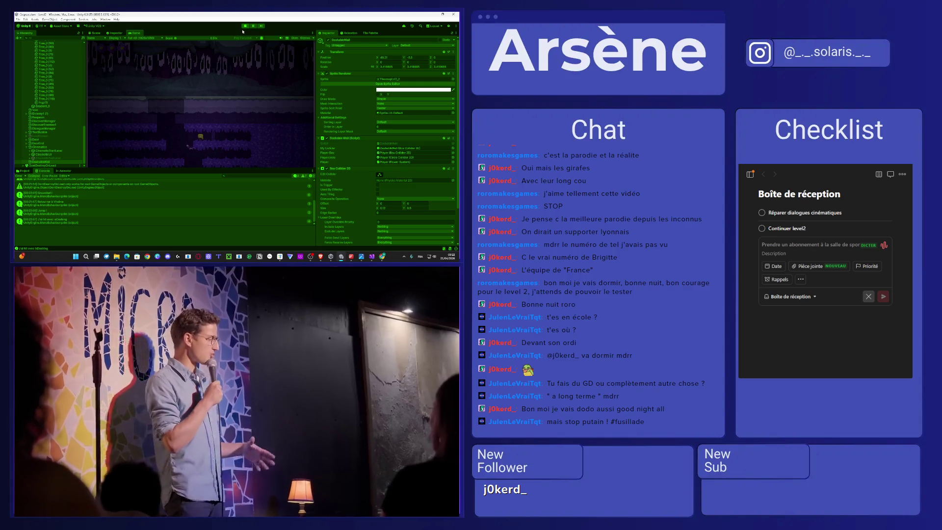
pyautogui.hotkey('ctrl', 's')
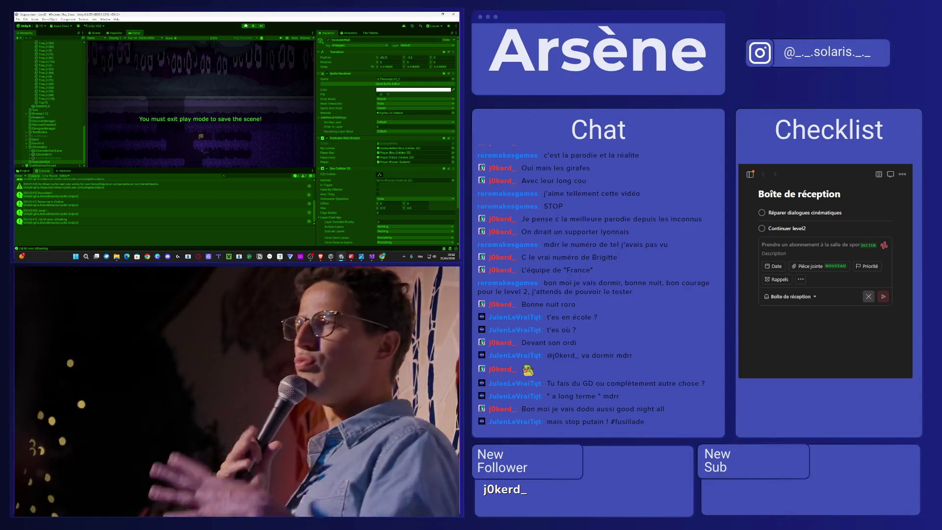
pyautogui.click(245, 25)
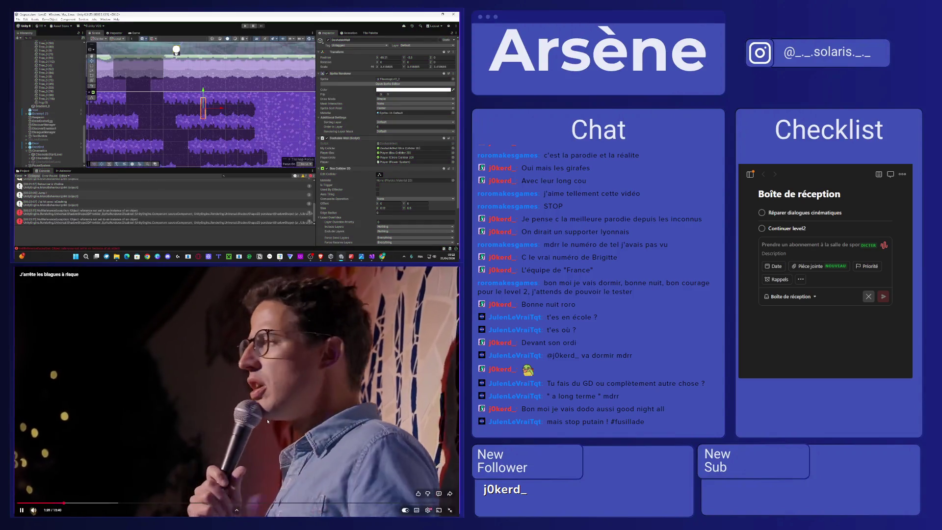
# Step: Add a Capsule Collider 2D component to the wall object
pyautogui.click(270, 366)
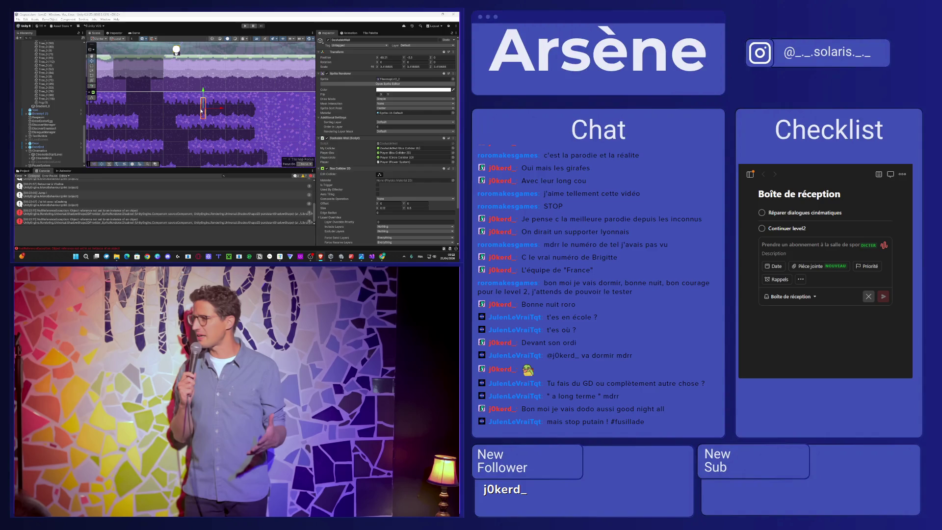
pyautogui.scroll(1, 201, 110)
pyautogui.scroll(1, 200, 111)
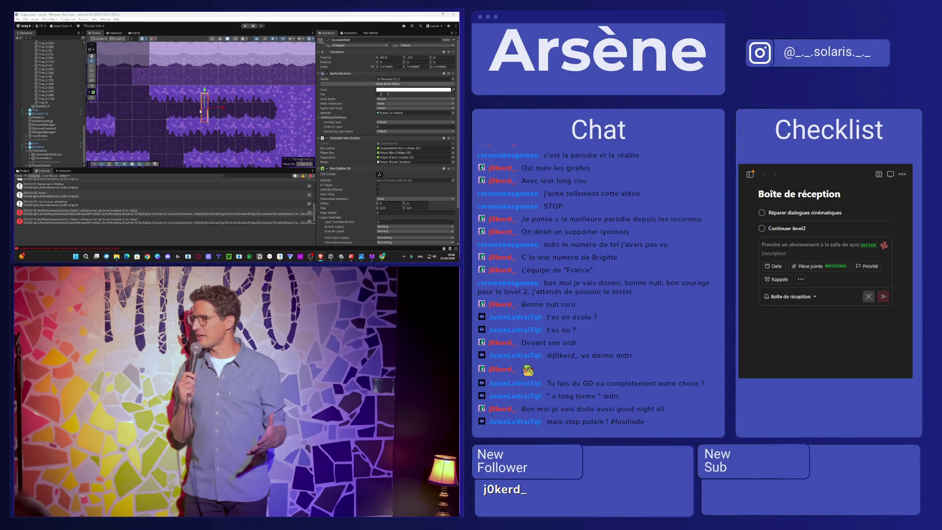
pyautogui.scroll(1, 198, 125)
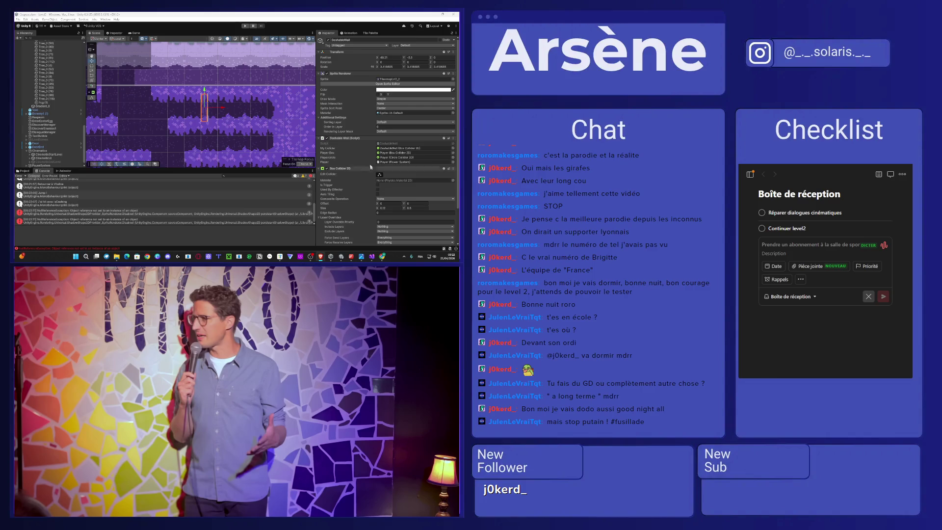
pyautogui.scroll(-1, 407, 168)
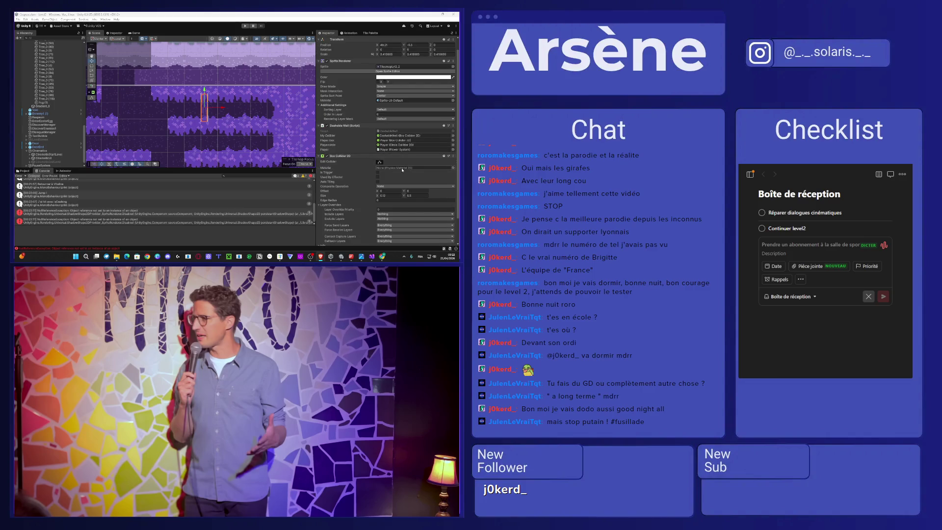
pyautogui.scroll(-2, 349, 198)
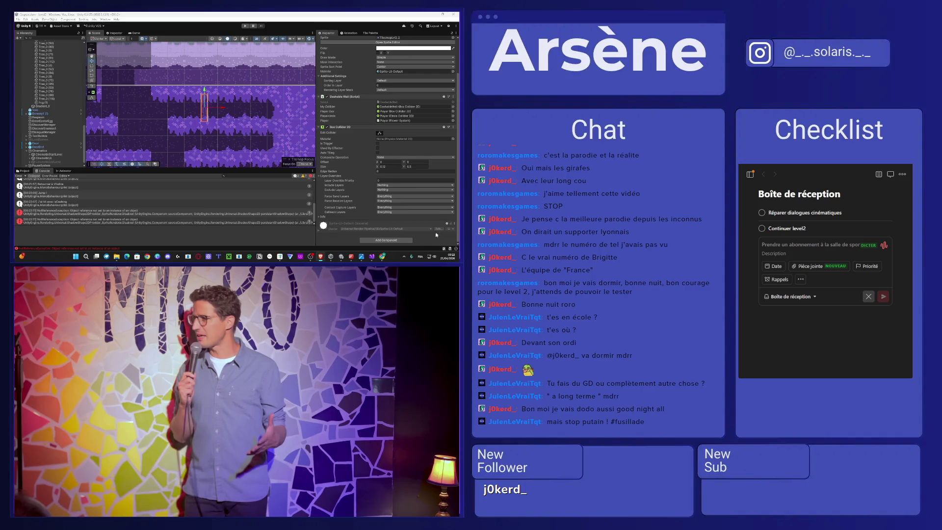
pyautogui.click(379, 240)
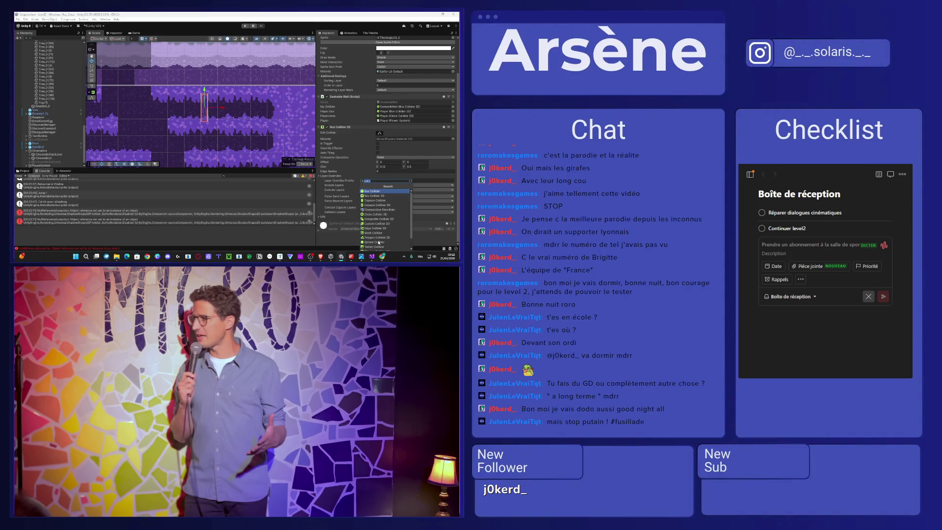
pyautogui.click(386, 205)
# Step: Adjust the capsule collider's left edge width, then minimize Unity
pyautogui.scroll(-3, 384, 206)
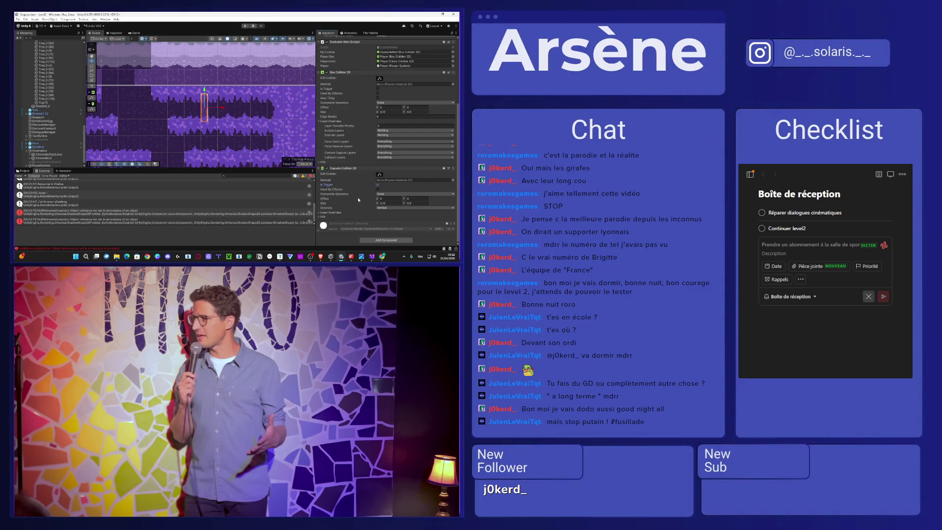
pyautogui.click(379, 174)
pyautogui.moveTo(199, 109); pyautogui.dragTo(214, 110)
pyautogui.moveTo(195, 110); pyautogui.dragTo(212, 110)
pyautogui.click(432, 14)
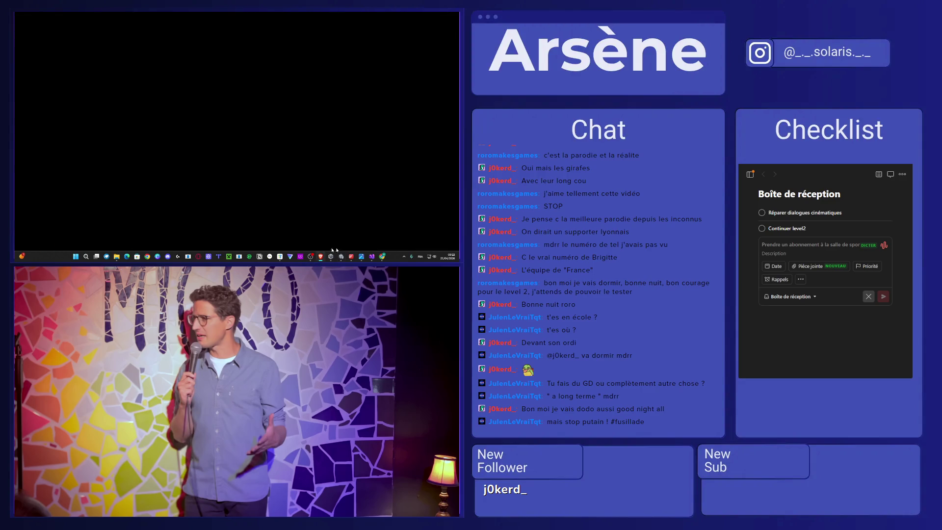
# Step: Duplicate the OnCollisionEnter2D method in the PassThroughWall script with Ctrl+D
pyautogui.click(373, 259)
pyautogui.scroll(3, 68, 101)
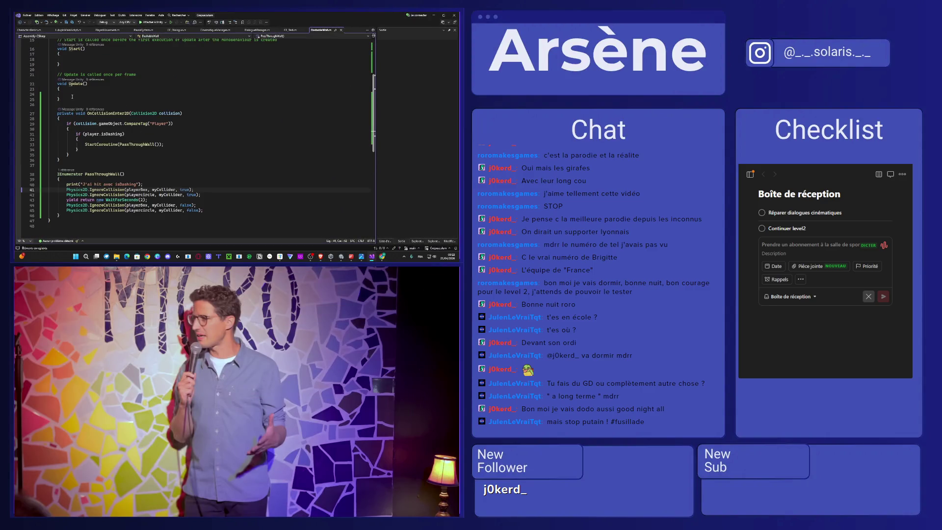
pyautogui.moveTo(59, 160); pyautogui.dragTo(58, 113)
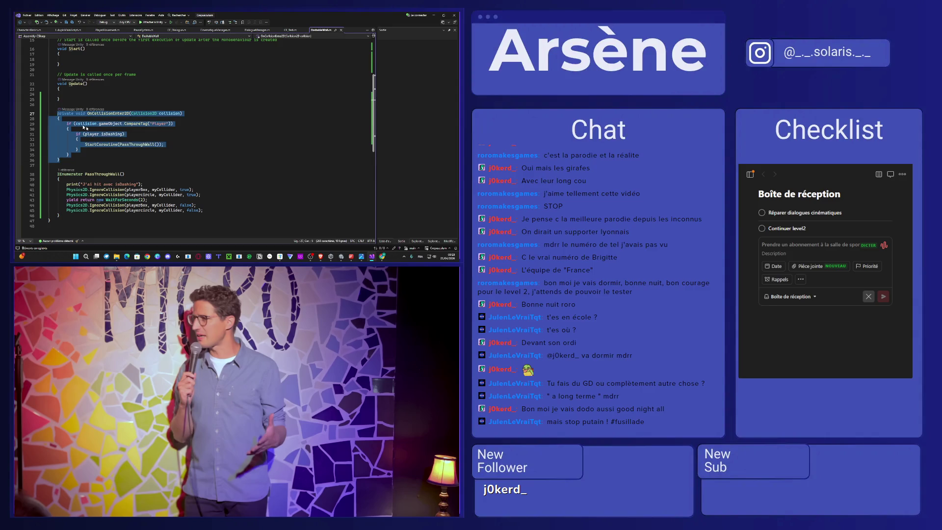
pyautogui.hotkey('ctrl', 'd')
pyautogui.scroll(-4, 154, 83)
pyautogui.click(154, 83)
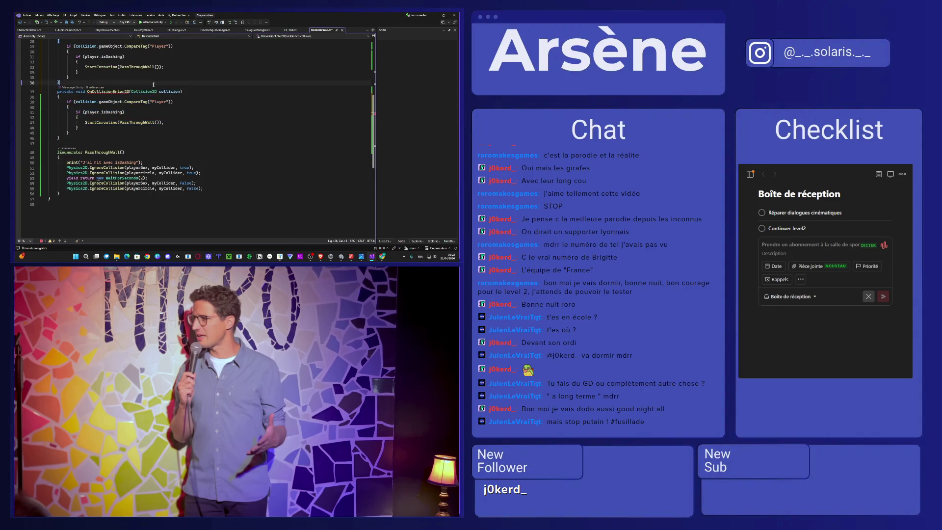
# Step: Rename the duplicated method to OnTriggerEnter2D
pyautogui.doubleClick(91, 93)
pyautogui.write('On')
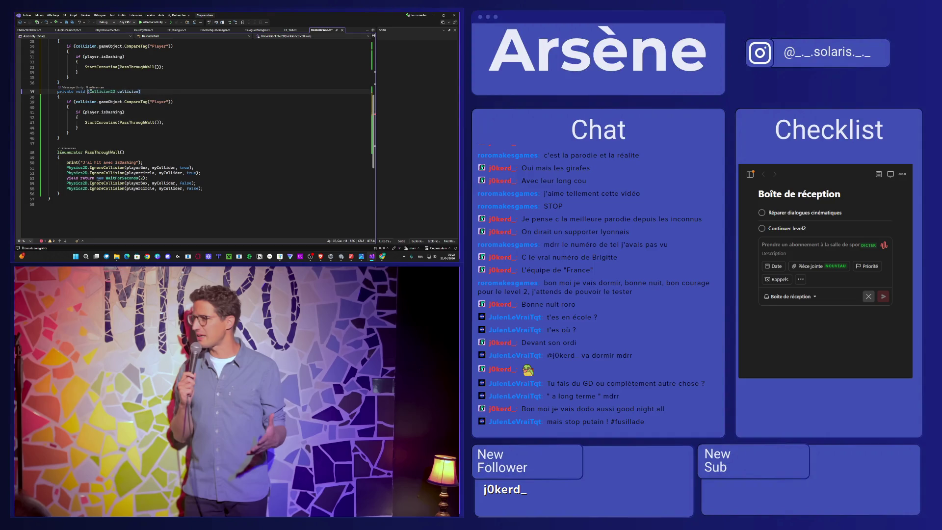
pyautogui.write('TriggerE')
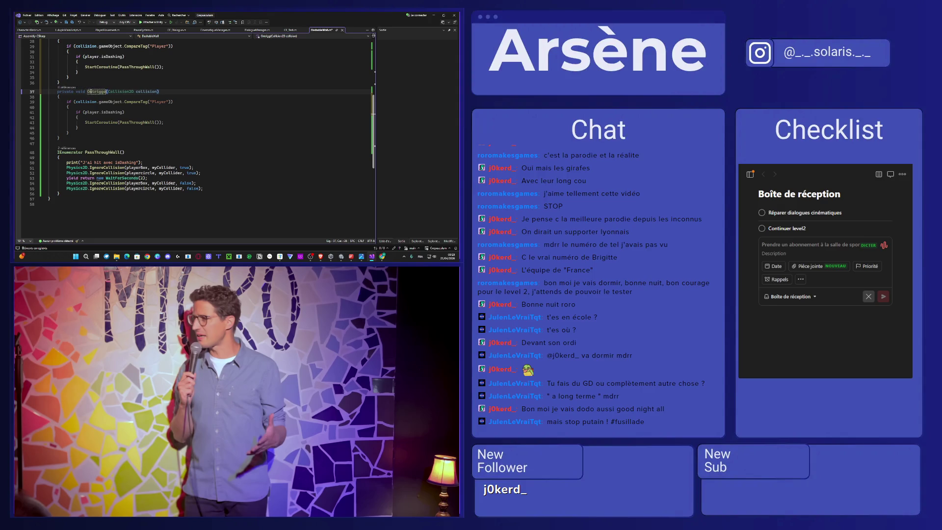
pyautogui.write('nter2D')
pyautogui.press('BackSpace')
pyautogui.write('2D')
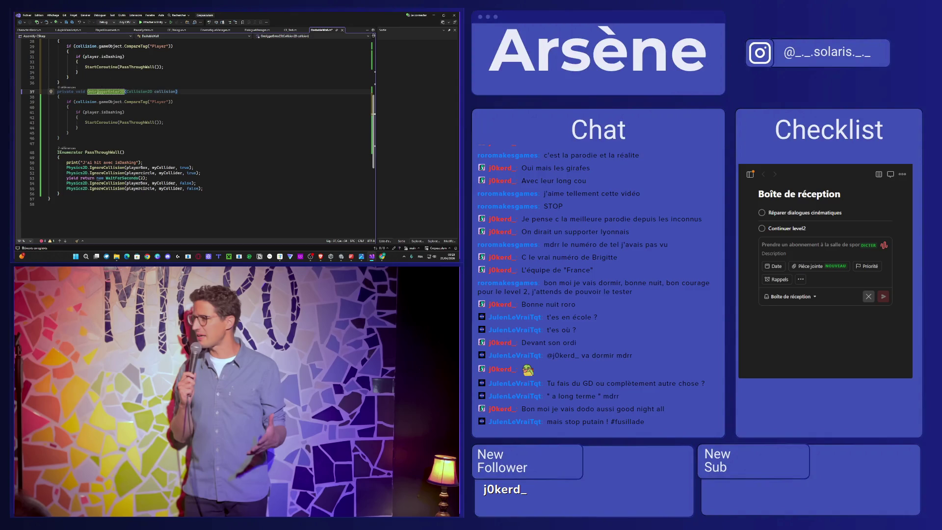
pyautogui.click(120, 152)
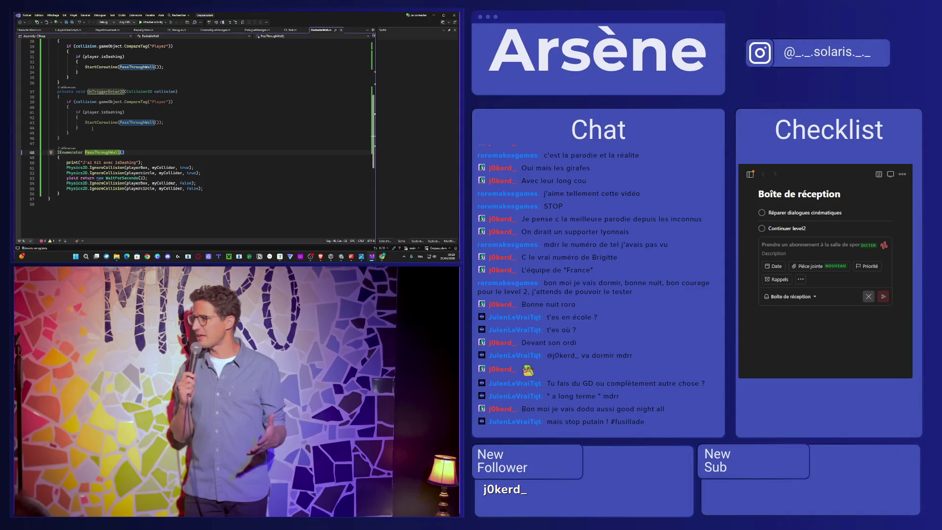
# Step: Undo the stray OnTriggerEnter2D completion below the handlers and select the second handler's header
pyautogui.click(94, 91)
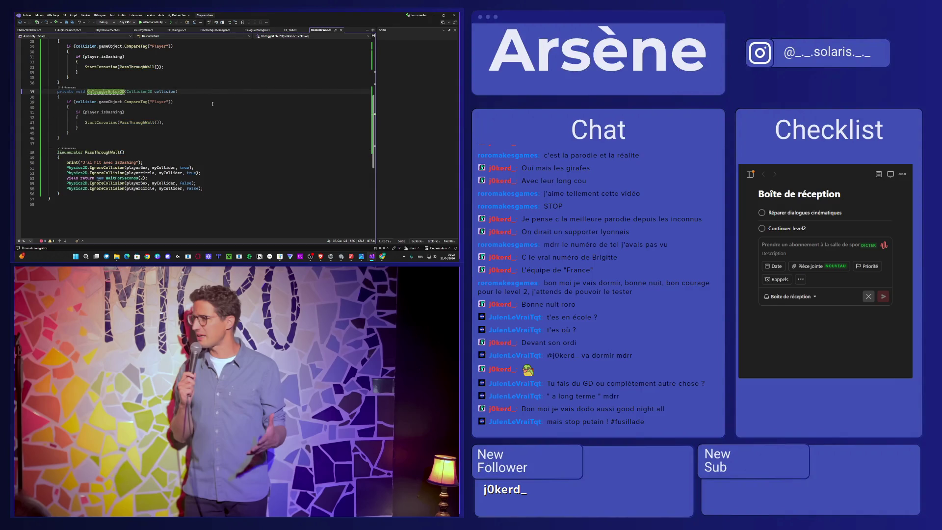
pyautogui.click(137, 131)
pyautogui.press('Down')
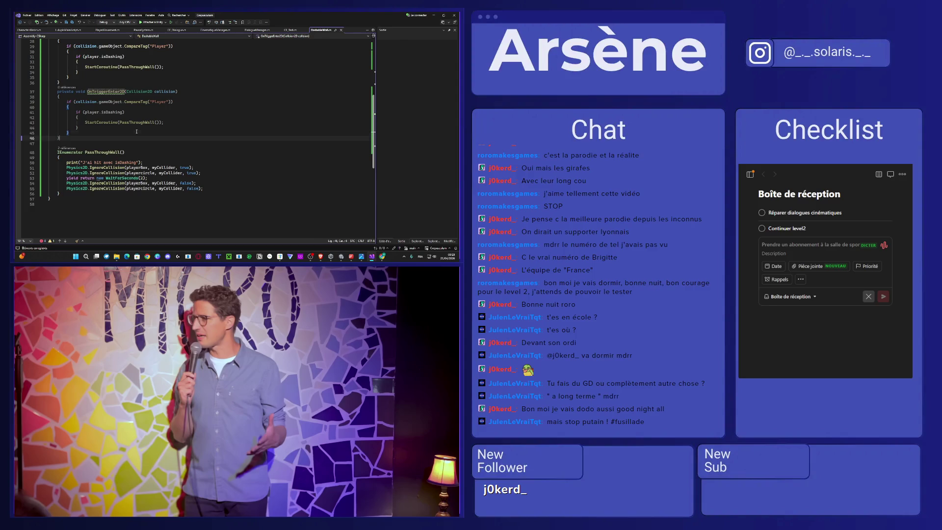
pyautogui.press('Return')
pyautogui.write('OnTrigge')
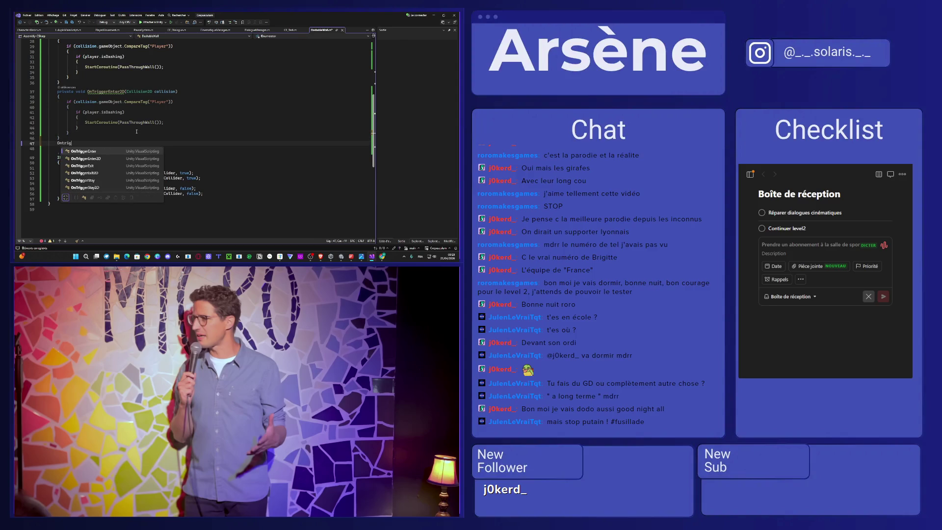
pyautogui.doubleClick(90, 160)
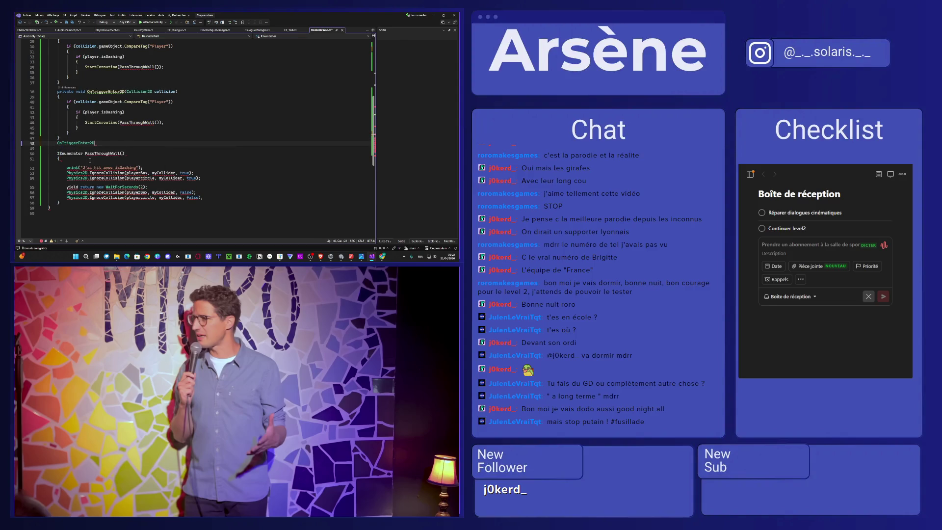
pyautogui.hotkey('ctrl', 'z')
pyautogui.hotkey('ctrl', 'z')
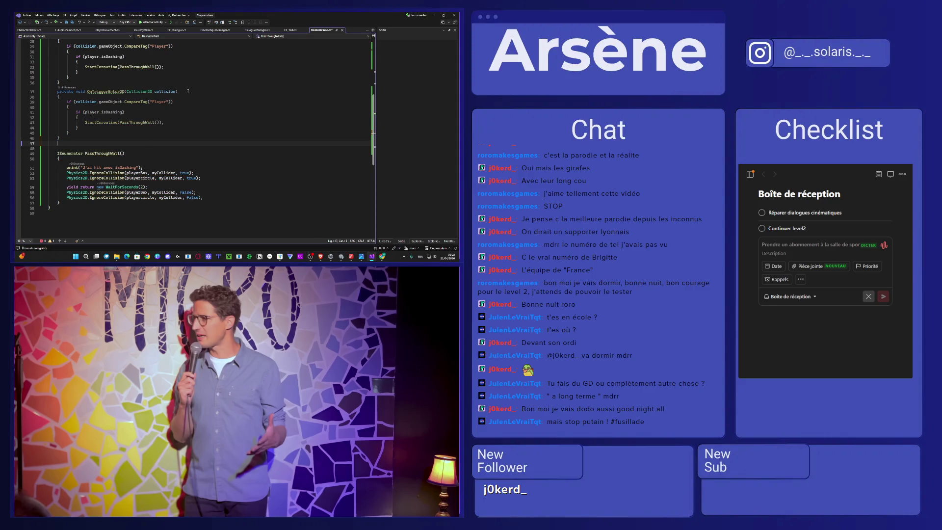
pyautogui.moveTo(179, 92); pyautogui.dragTo(63, 94)
pyautogui.scroll(3, 100, 118)
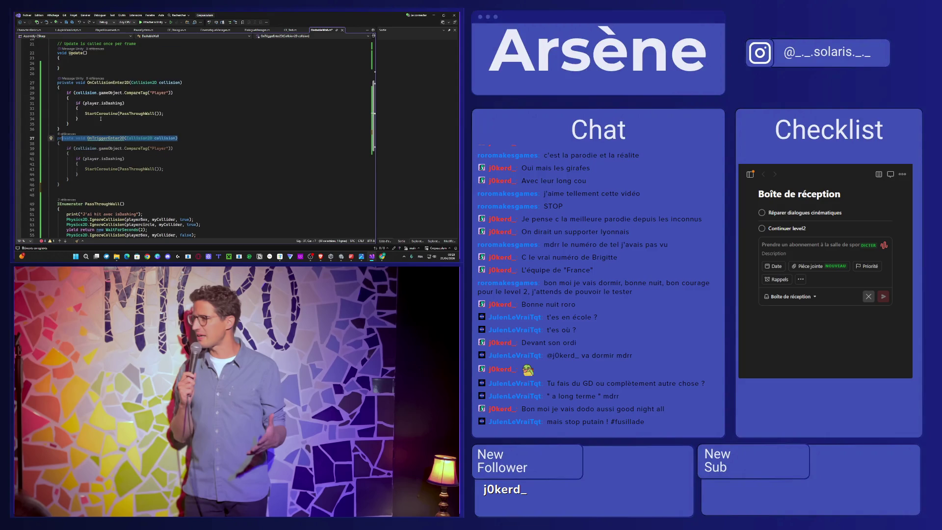
# Step: Retype the second handler's header, erasing mistakes until it reads only 'public void'
pyautogui.moveTo(178, 138); pyautogui.dragTo(57, 137)
pyautogui.write('O')
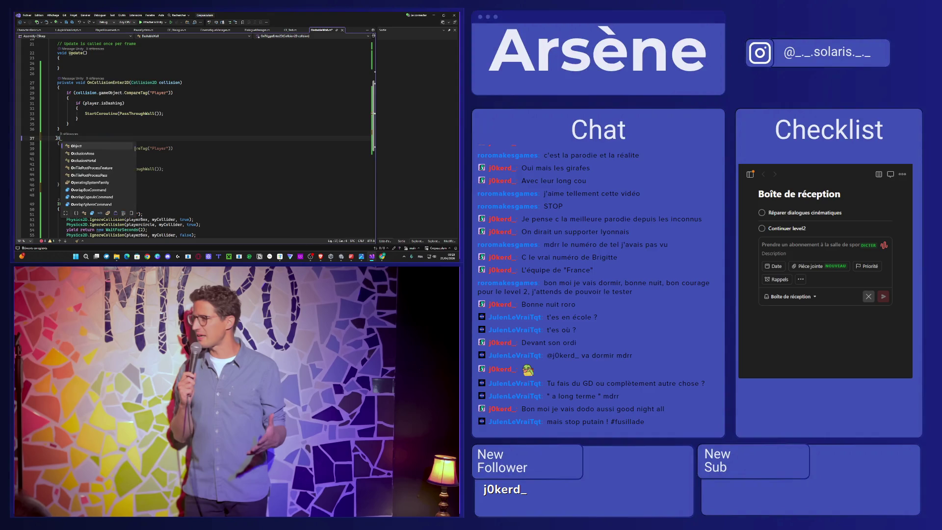
pyautogui.write('ntrig')
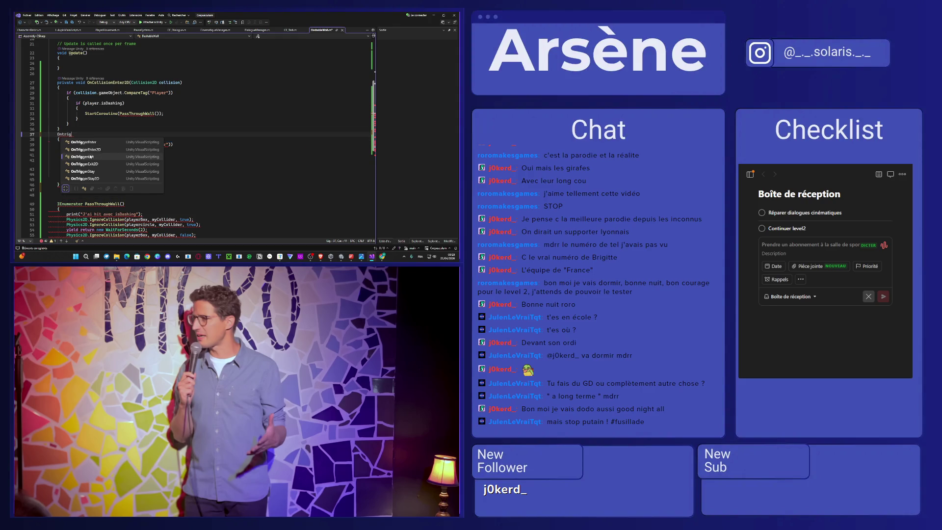
pyautogui.doubleClick(93, 149)
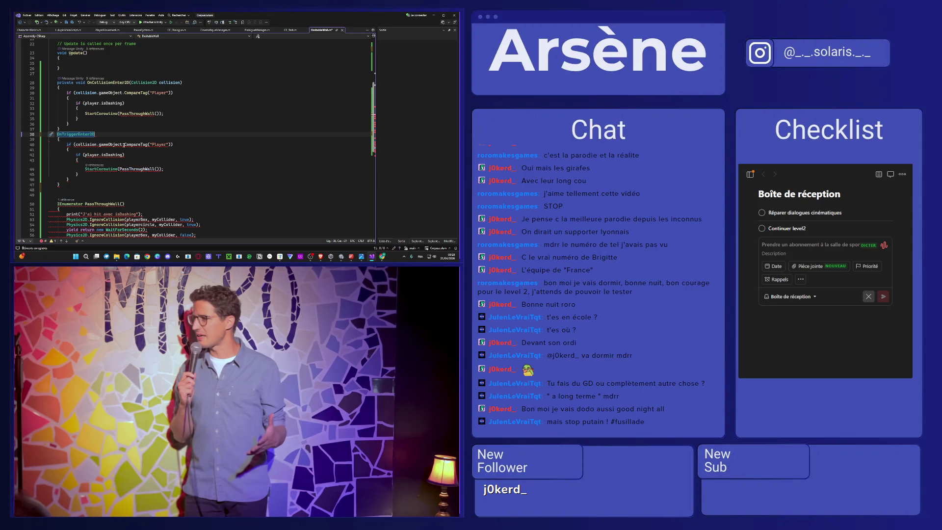
pyautogui.doubleClick(78, 135)
pyautogui.write('private void Ontr')
pyautogui.press('BackSpace')
pyautogui.press('BackSpace')
pyautogui.press('BackSpace')
pyautogui.write('public void')
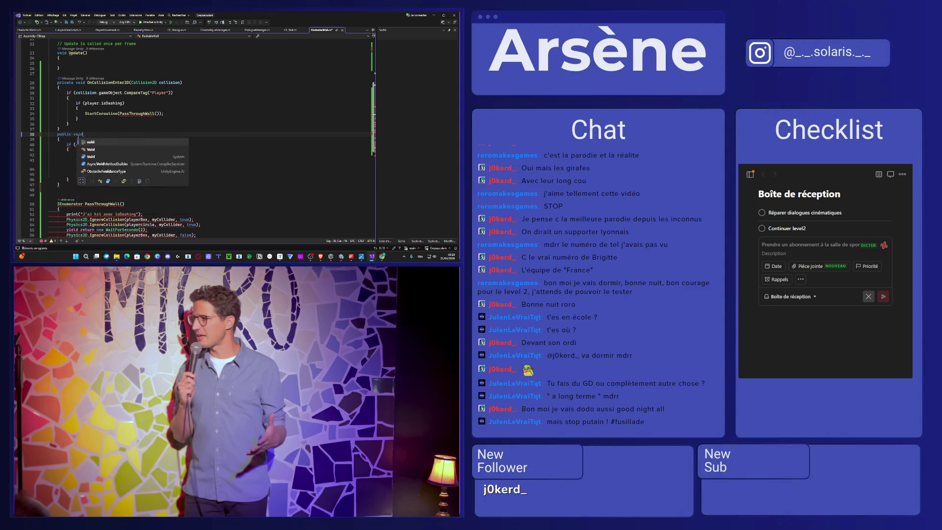
pyautogui.write(' ontrigg')
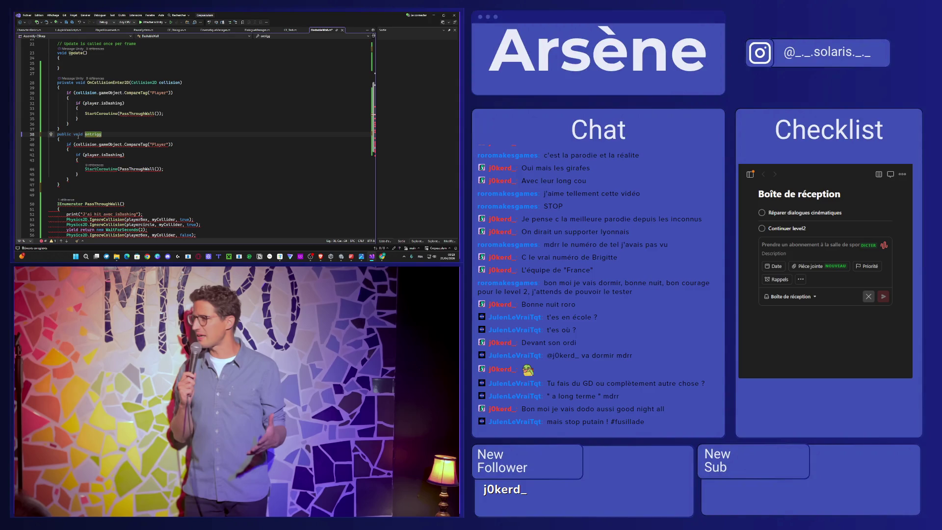
pyautogui.press('BackSpace')
pyautogui.press('BackSpace')
pyautogui.press('BackSpace')
pyautogui.write('c ')
pyautogui.write('void ontr')
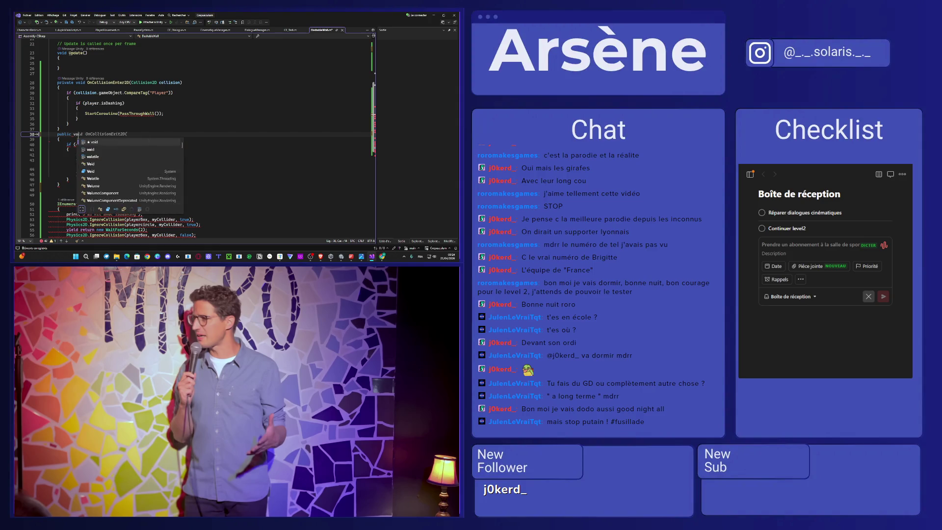
pyautogui.write('i')
pyautogui.press('BackSpace')
pyautogui.press('BackSpace')
pyautogui.press('BackSpace')
pyautogui.press('BackSpace')
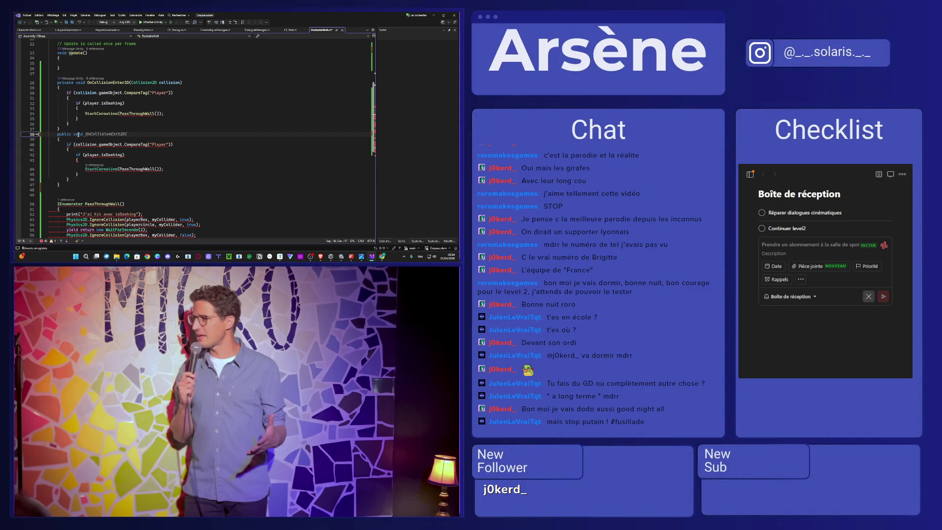
# Step: Exit the fullscreen browser video, close the video tab, and begin a new web search
pyautogui.click(447, 510)
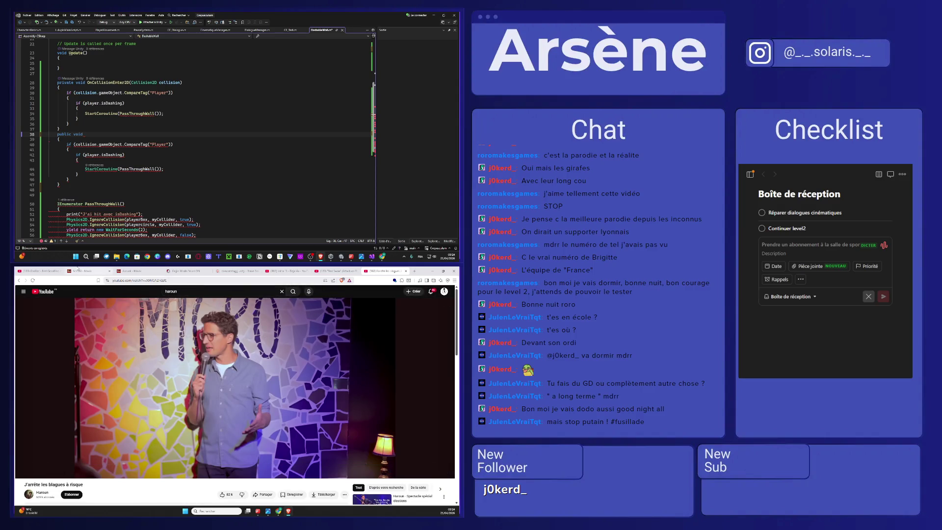
pyautogui.click(44, 271)
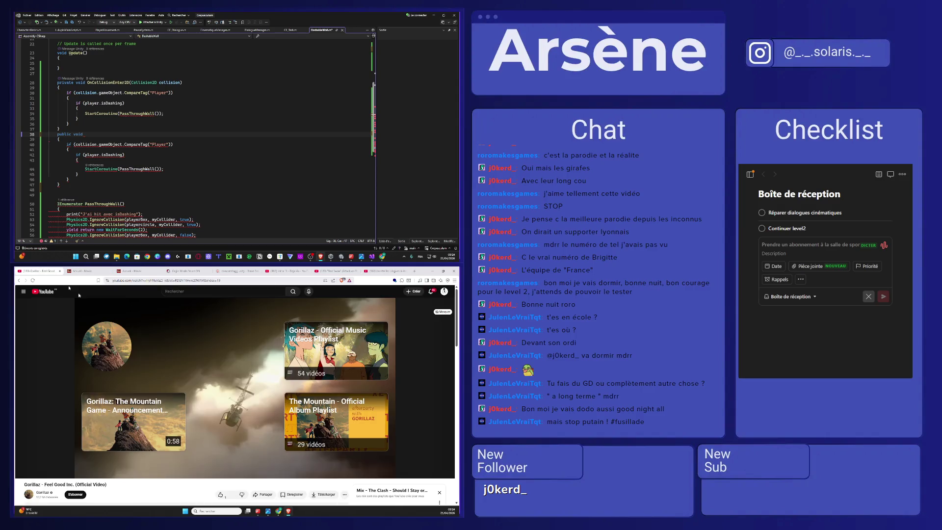
pyautogui.click(405, 271)
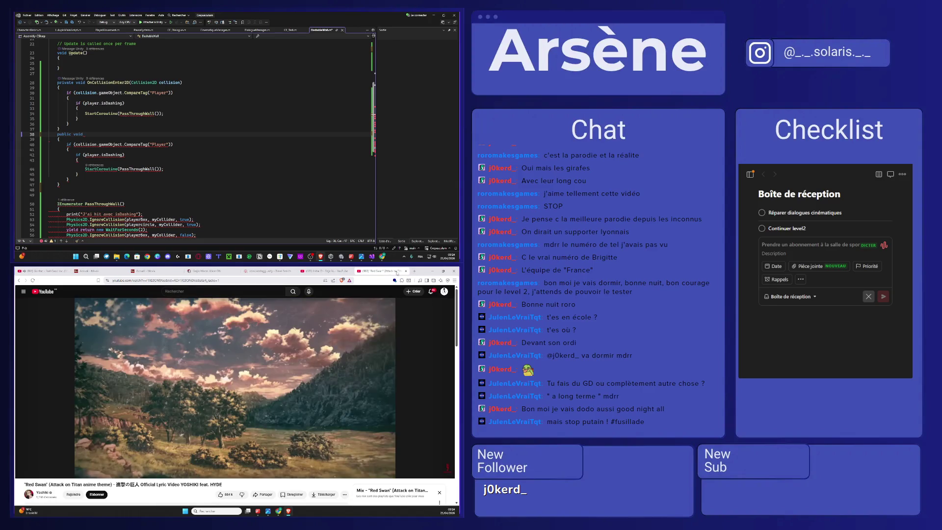
pyautogui.click(296, 281)
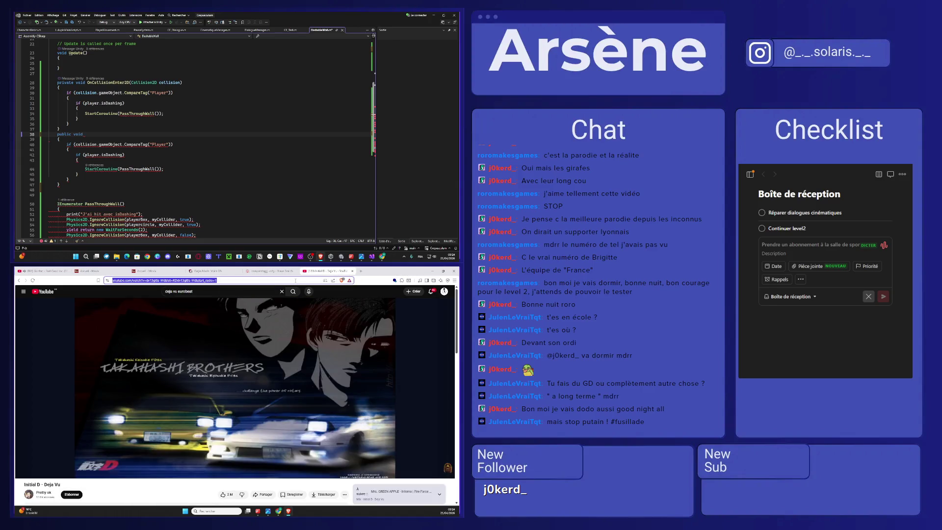
# Step: Search the web for 'ontrigger enter 2D' and open the Unity Scripting API result
pyautogui.write('ontrigg')
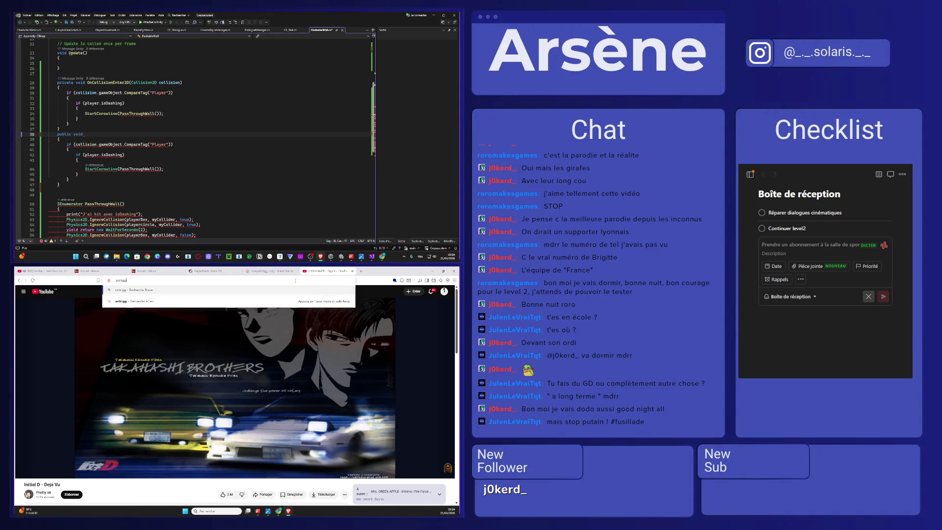
pyautogui.write('er enter 2D')
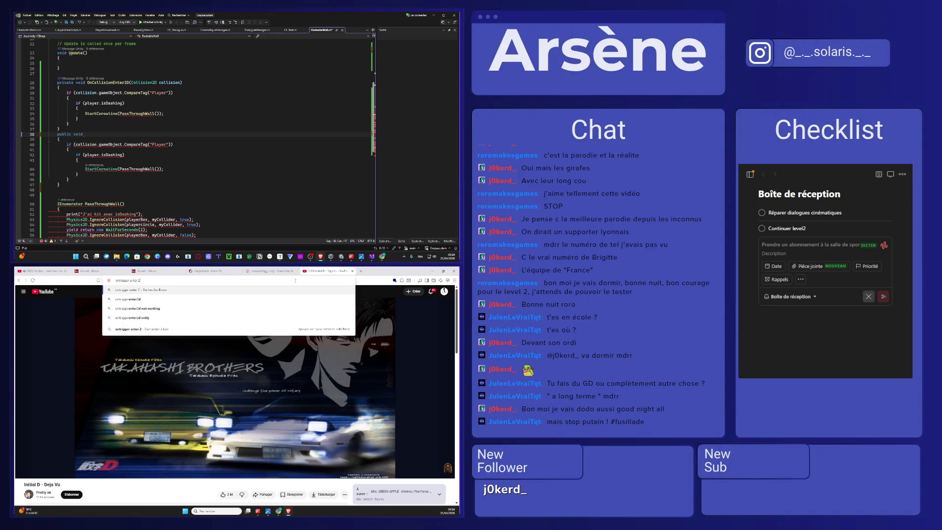
pyautogui.press('Return')
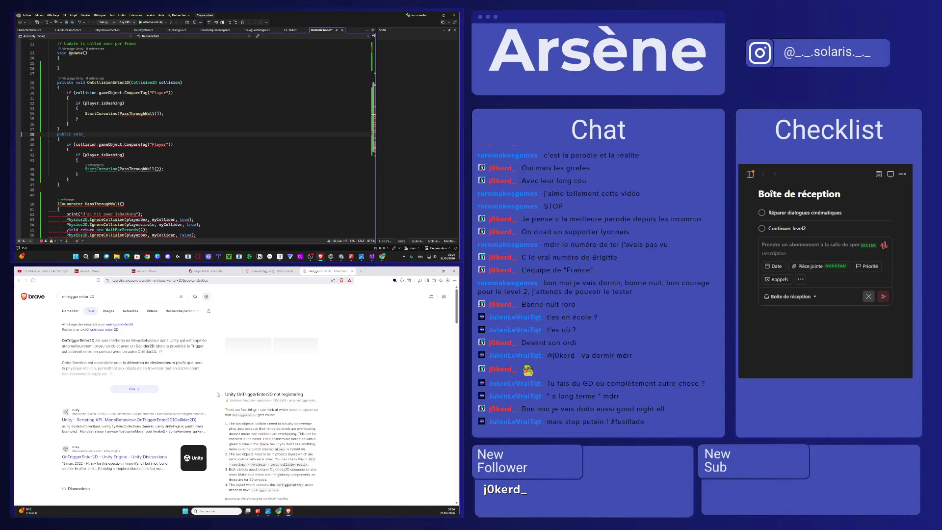
pyautogui.scroll(-2, 218, 394)
pyautogui.click(186, 373)
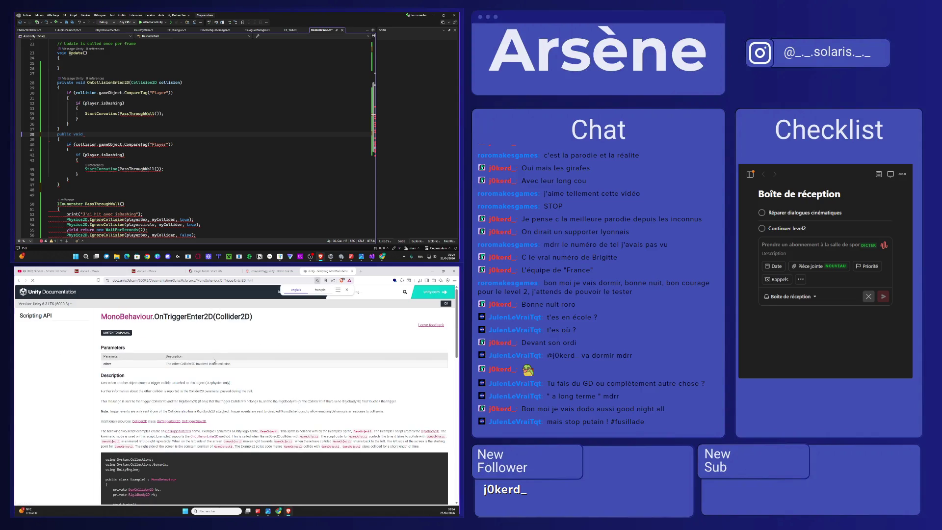
# Step: Scroll to the example code, search the page for 'origg', then select the unfinished line
pyautogui.scroll(-5, 214, 360)
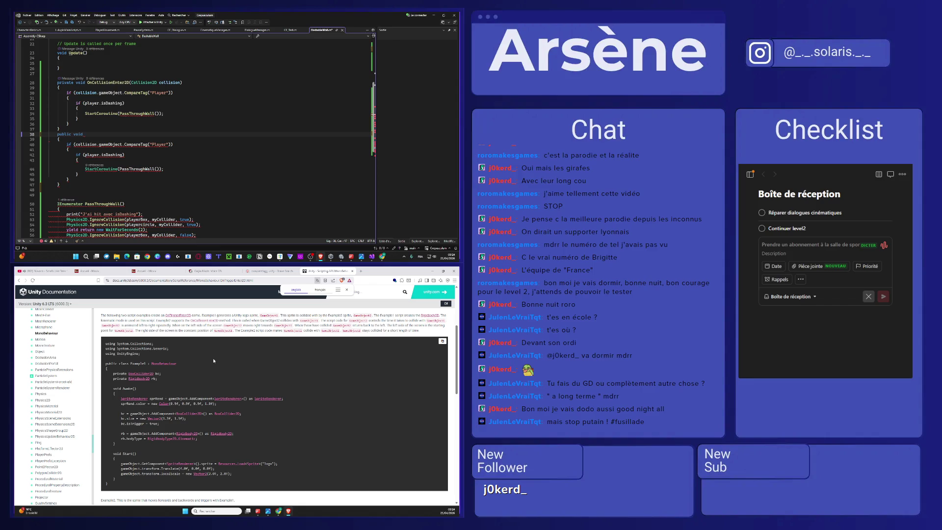
pyautogui.scroll(-5, 214, 360)
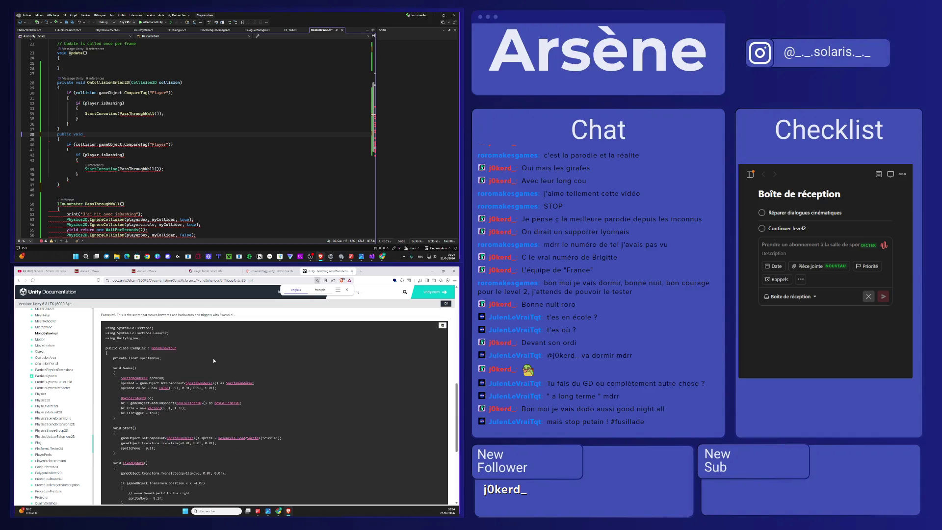
pyautogui.scroll(-2, 213, 360)
pyautogui.scroll(-2, 213, 361)
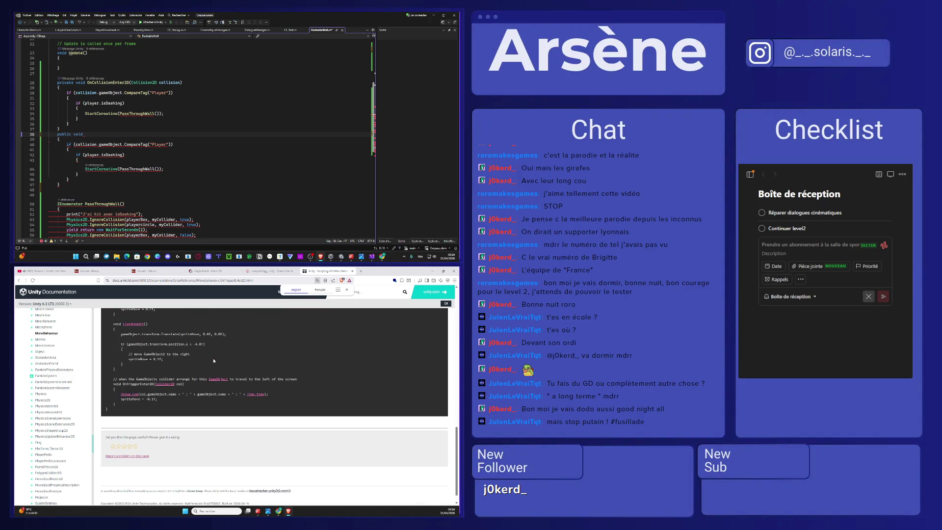
pyautogui.scroll(2, 214, 361)
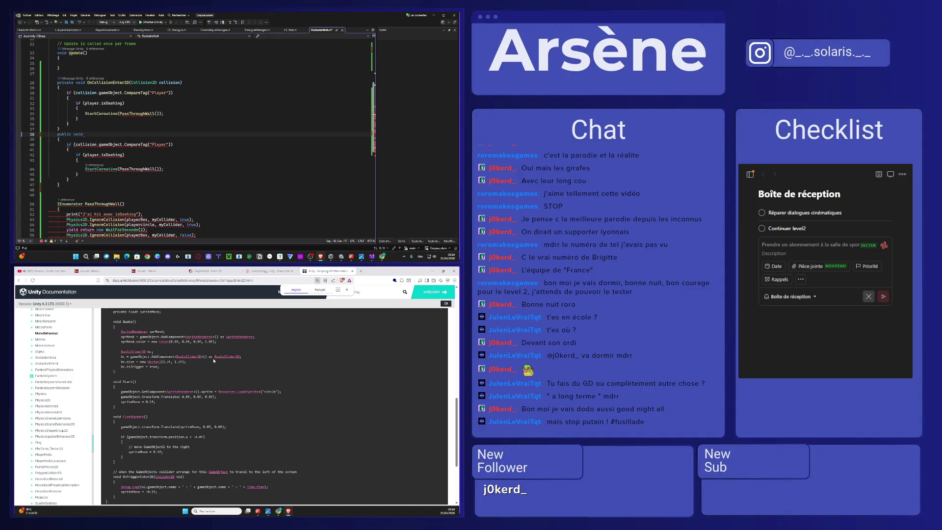
pyautogui.hotkey('ctrl', 'f')
pyautogui.write('origg')
pyautogui.hotkey('shift', 'Home')
pyautogui.hotkey('shift', 'Home')
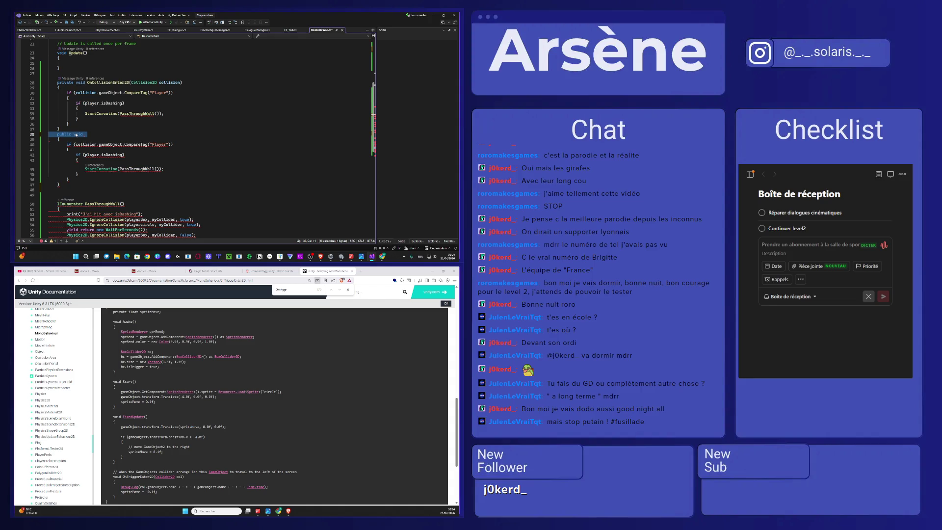
# Step: Rewrite the header as OnTriggerEnter2D(Collider2D collision) and save the script
pyautogui.press('Delete')
pyautogui.press('Delete')
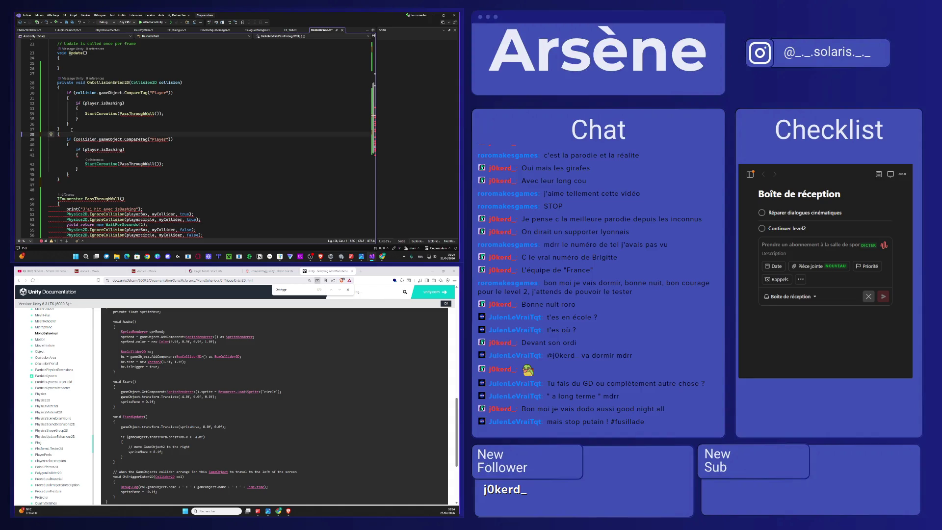
pyautogui.press('Return')
pyautogui.press('Up')
pyautogui.write('void On')
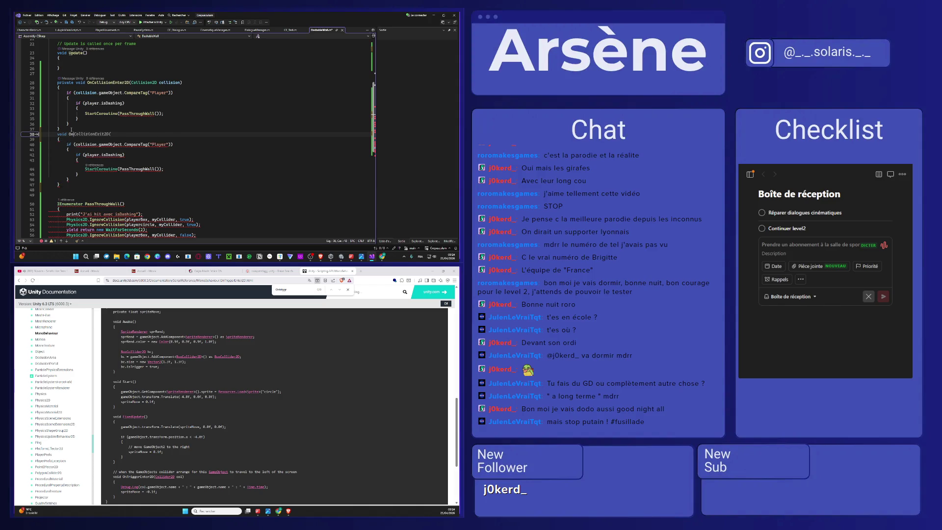
pyautogui.write('TriggerEnter')
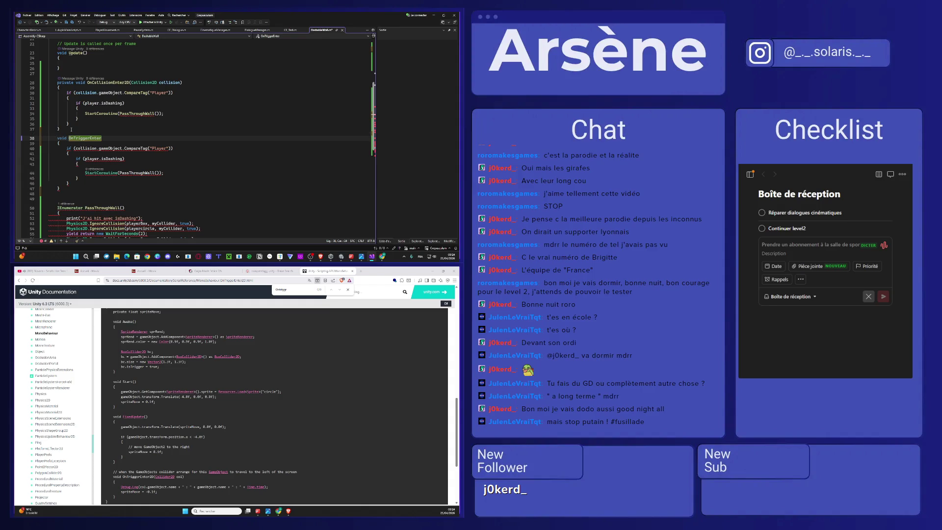
pyautogui.write('2S')
pyautogui.write(' (Collider2D collision)')
pyautogui.hotkey('ctrl', 's')
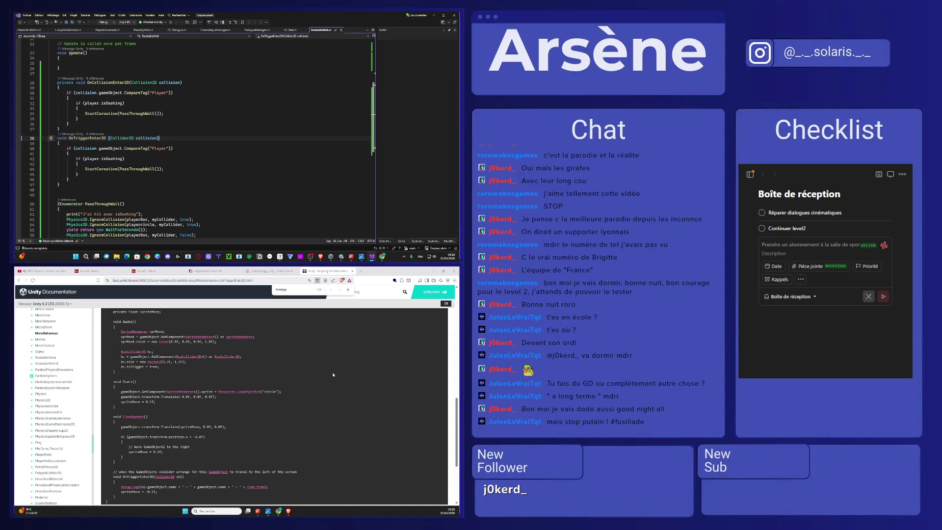
# Step: Scroll through the script, restore the editor window, and bring the Unity level forward
pyautogui.scroll(-1, 301, 357)
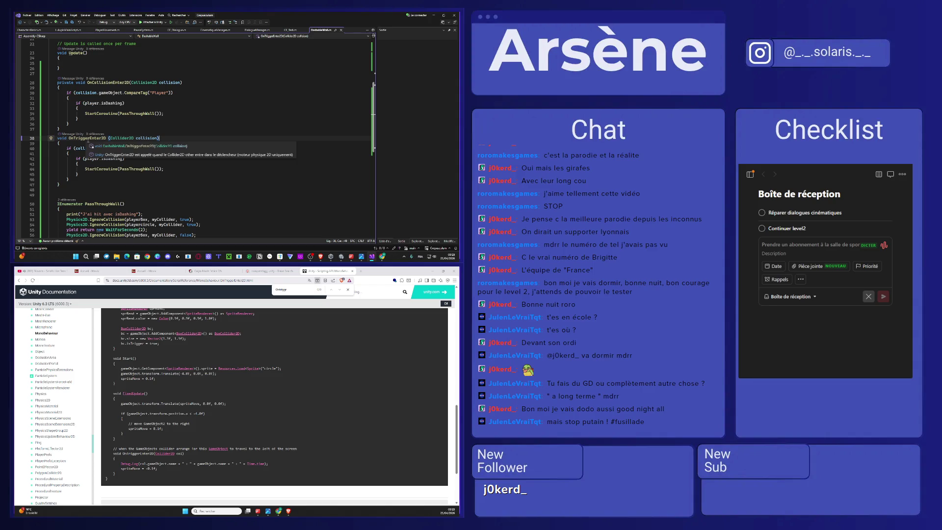
pyautogui.scroll(-3, 213, 173)
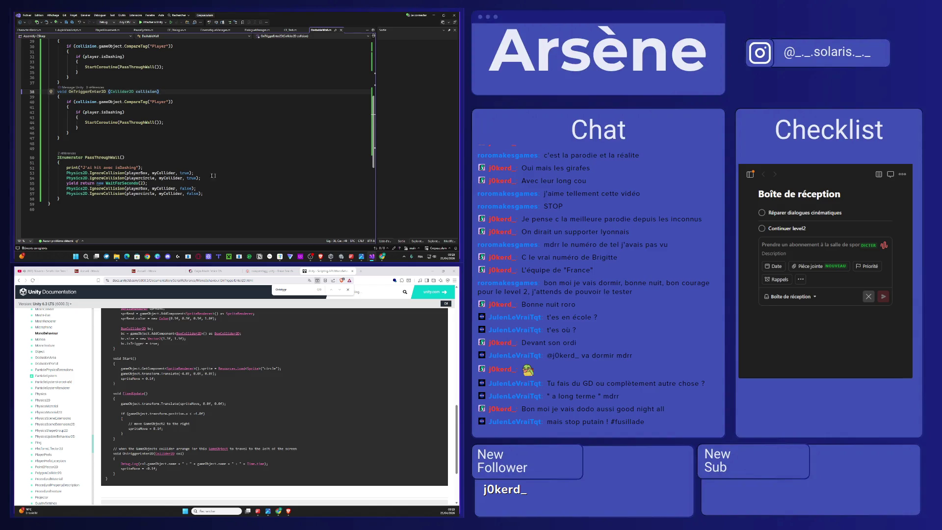
pyautogui.click(443, 15)
pyautogui.click(443, 40)
pyautogui.moveTo(338, 258)
pyautogui.click(340, 231)
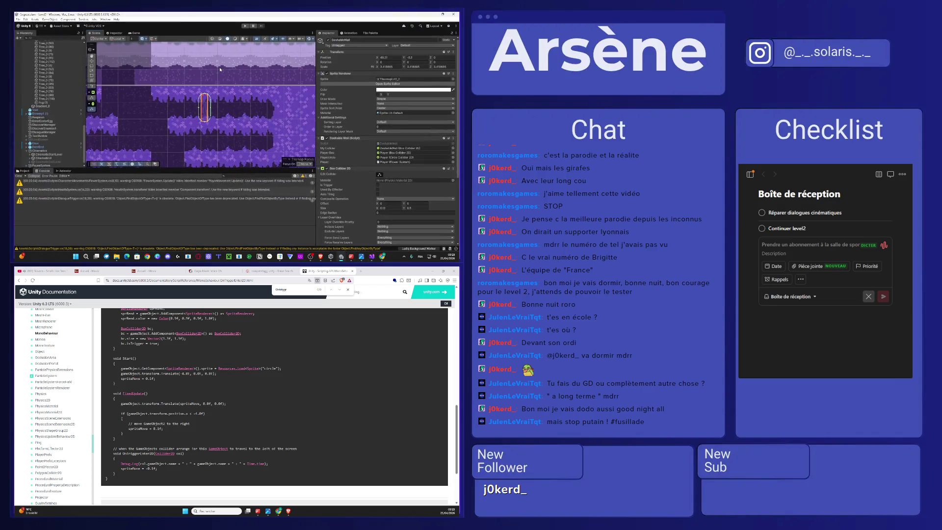
# Step: Playtest with Ctrl+P, jumping, moving left and right and dashing, then exit and switch to the script
pyautogui.hotkey('ctrl', 'p')
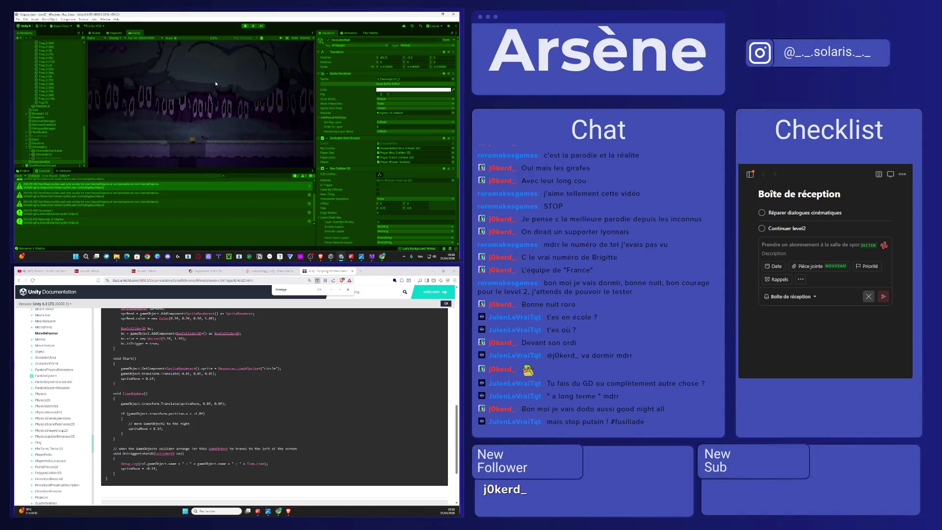
pyautogui.press('space')
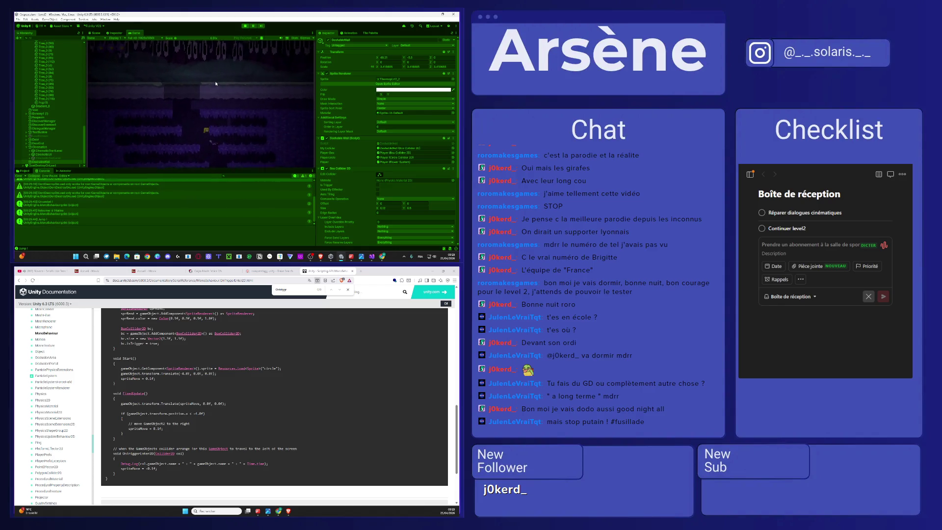
pyautogui.press('Left')
pyautogui.press('shift')
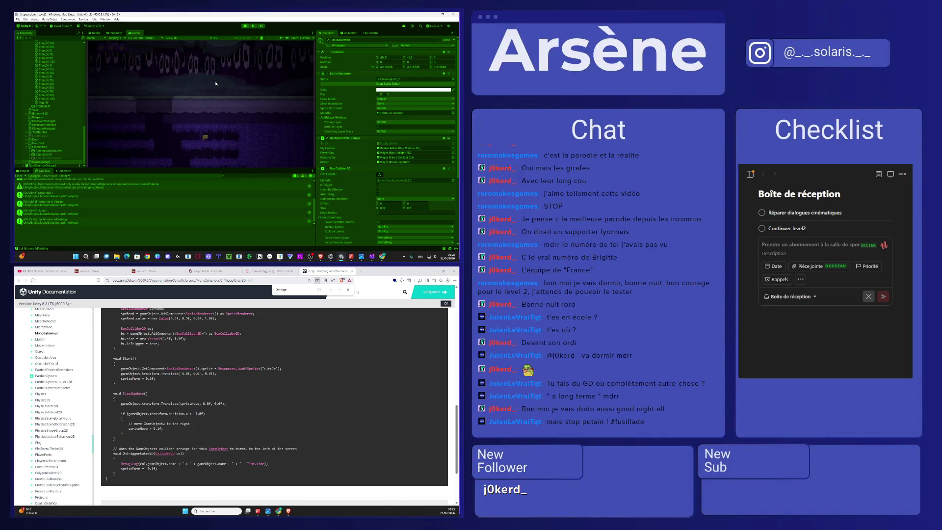
pyautogui.press('Right')
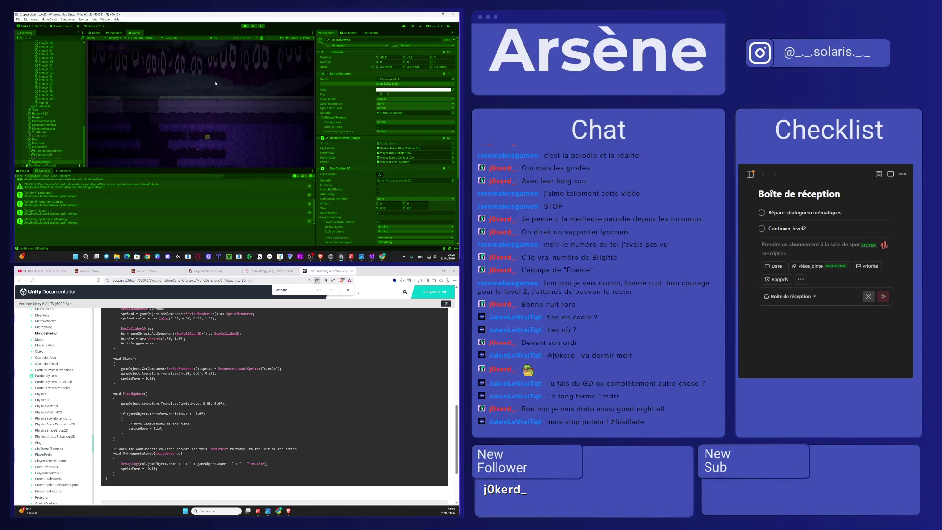
pyautogui.press('Left')
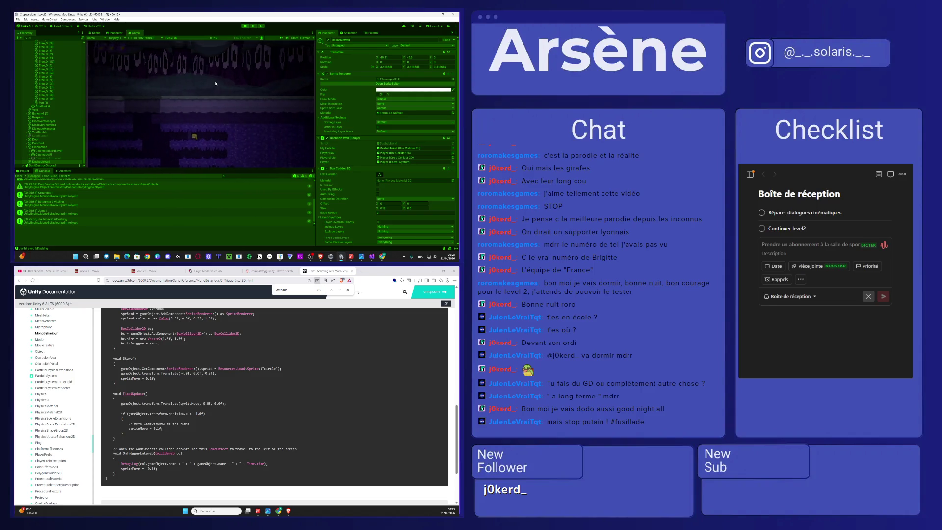
pyautogui.press('Right')
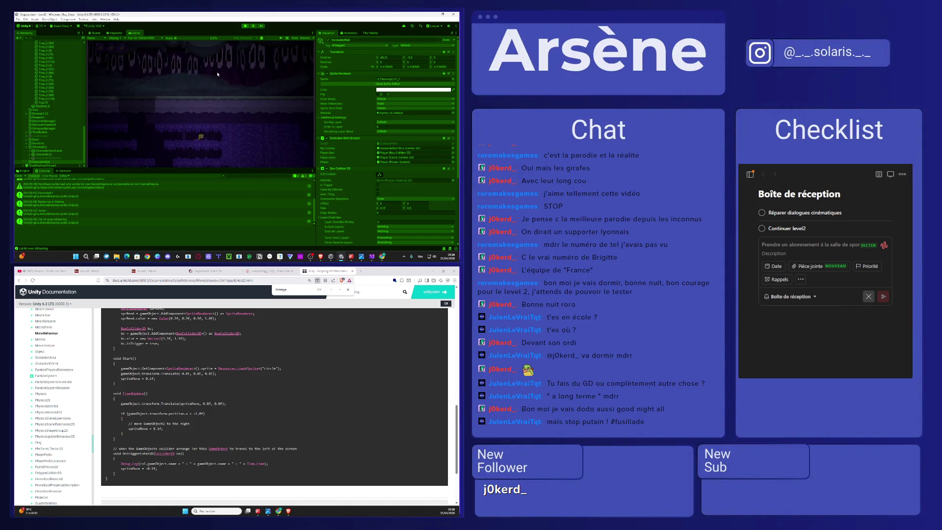
pyautogui.press('Left')
pyautogui.hotkey('ctrl', 'p')
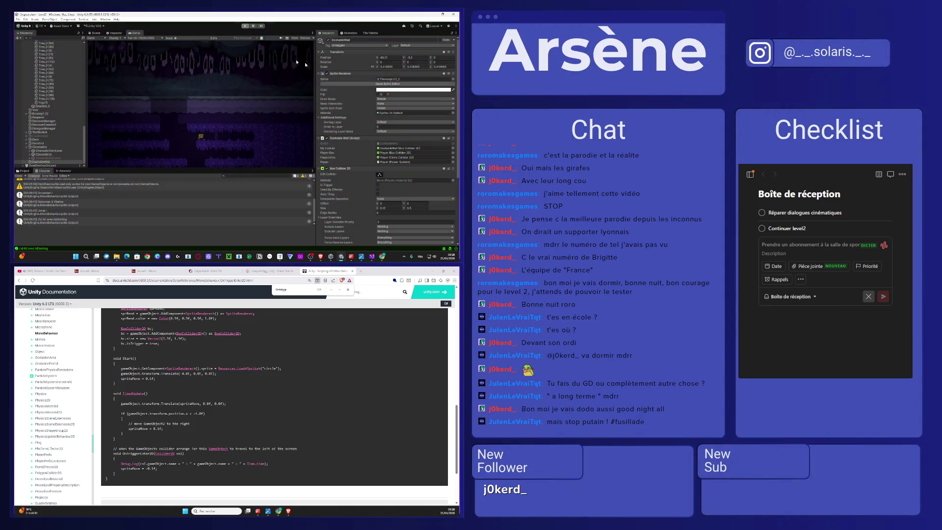
pyautogui.hotkey('alt', 'Tab')
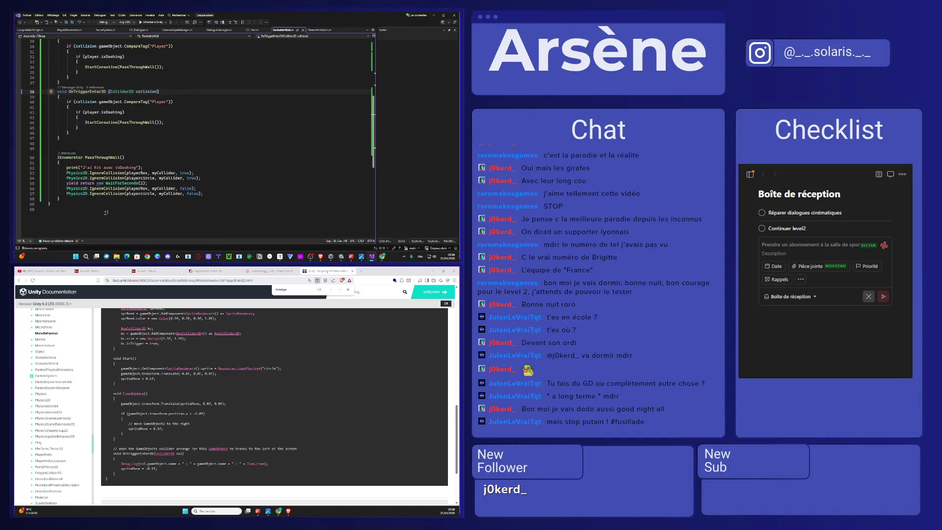
# Step: Change the coroutine's WaitForSeconds(2) to WaitForSeconds(0.5f) and minimize Visual Studio
pyautogui.doubleClick(143, 183)
pyautogui.press('BackSpace')
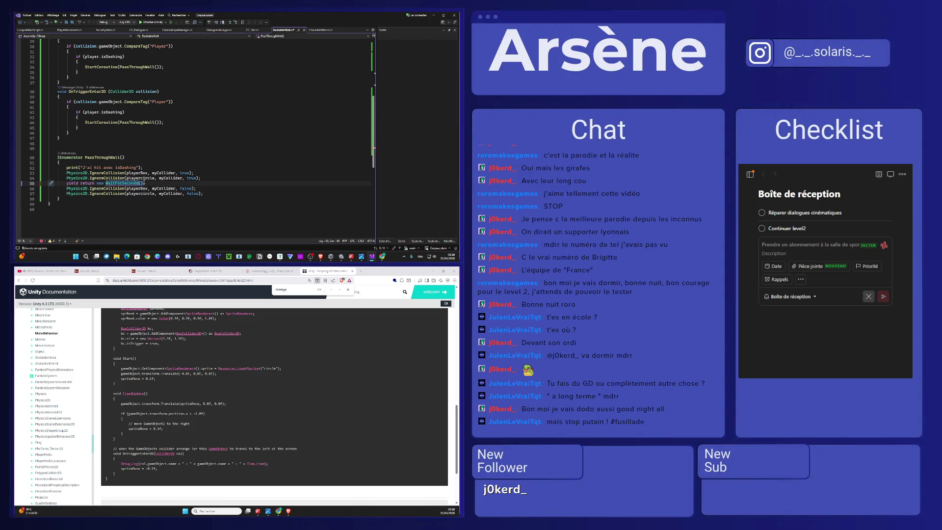
pyautogui.write('0.5')
pyautogui.write('f')
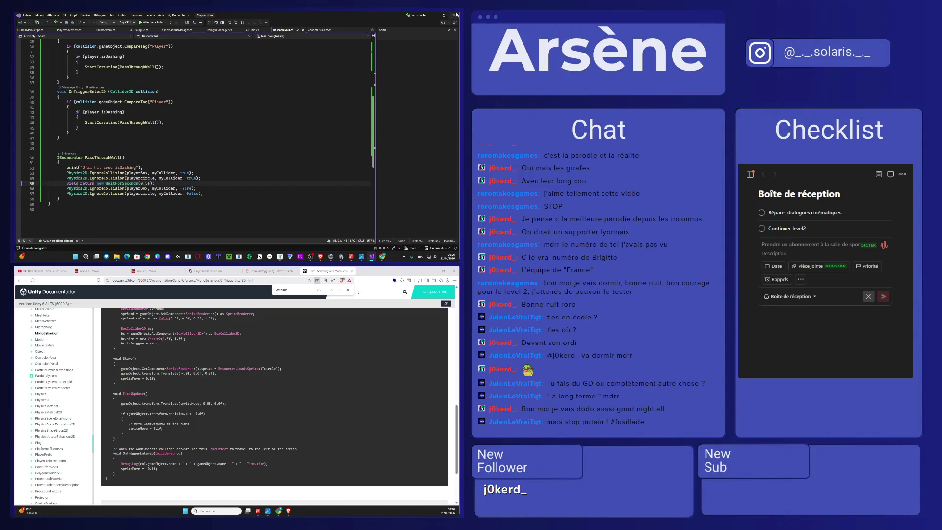
pyautogui.click(432, 14)
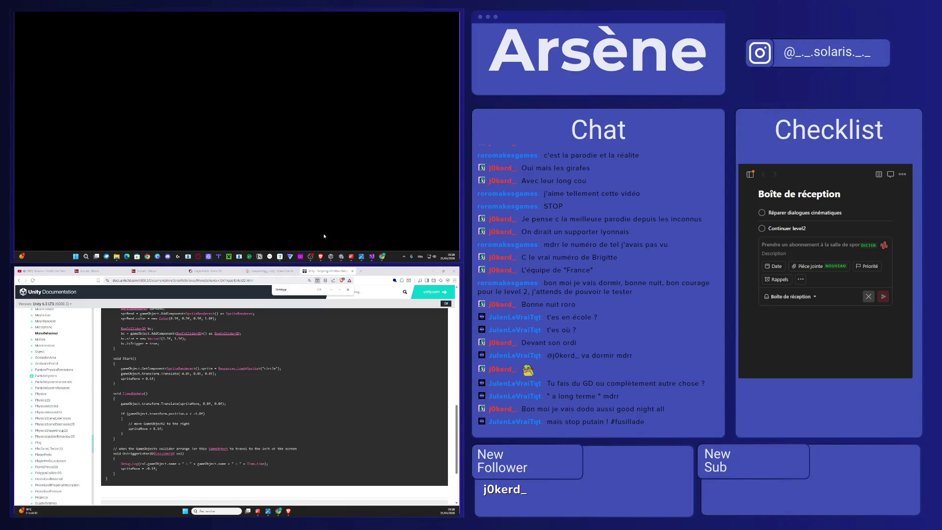
# Step: Restore the Unity Editor window so the Level2 scene is visible again
pyautogui.click(341, 257)
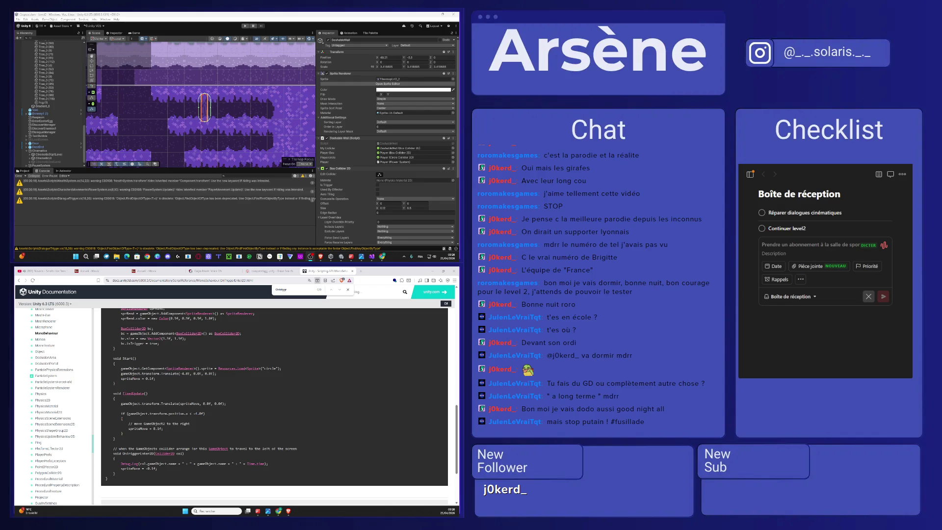
# Step: Switch the browser to the music video and make it fill the screen
pyautogui.click(347, 290)
pyautogui.click(44, 271)
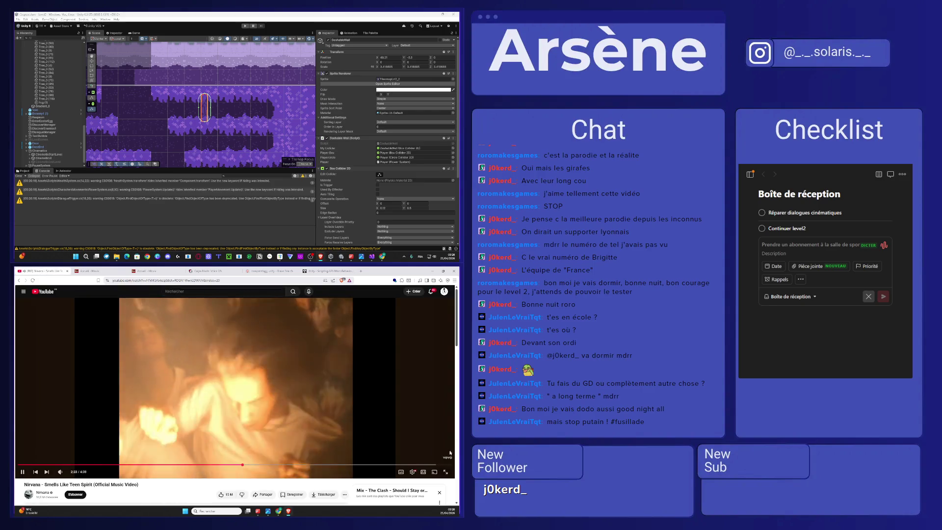
pyautogui.press('f')
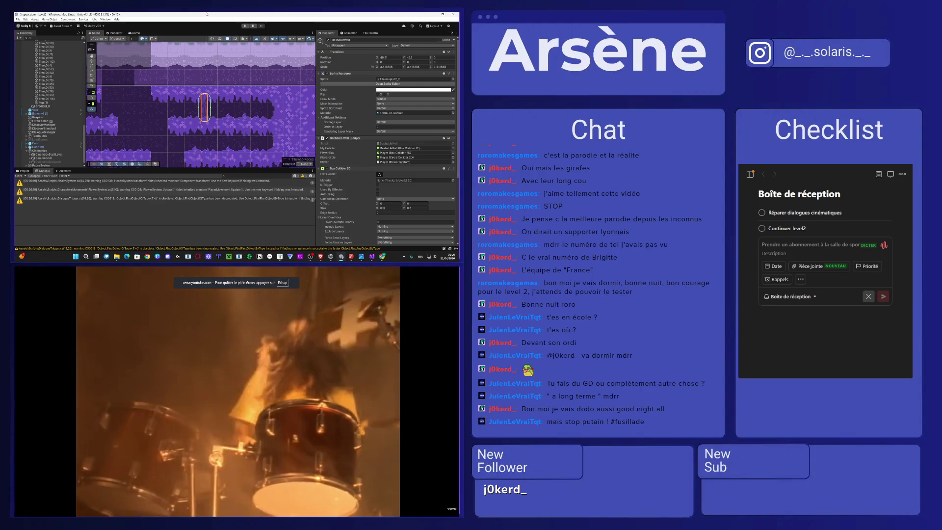
# Step: Show the Project files instead of the Console, zoom out the Scene, and select DashableWall (1)
pyautogui.moveTo(443, 451)
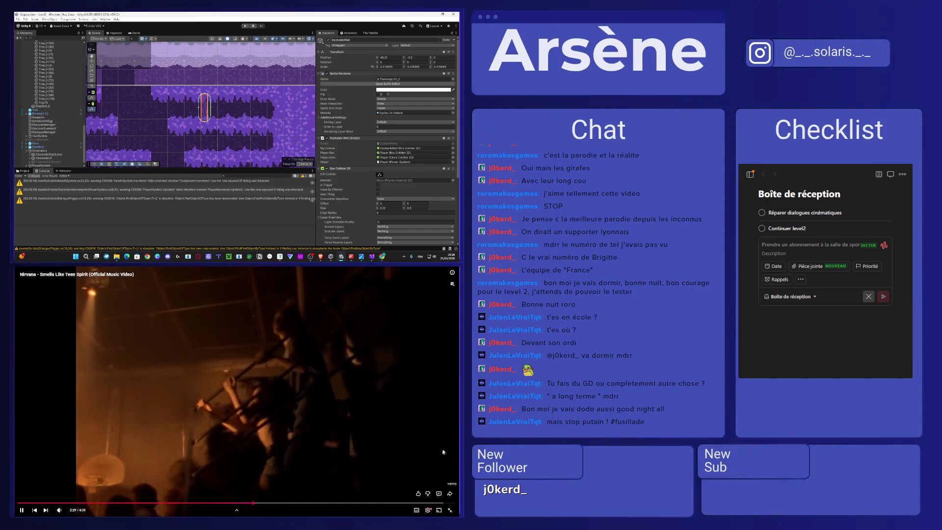
pyautogui.click(23, 170)
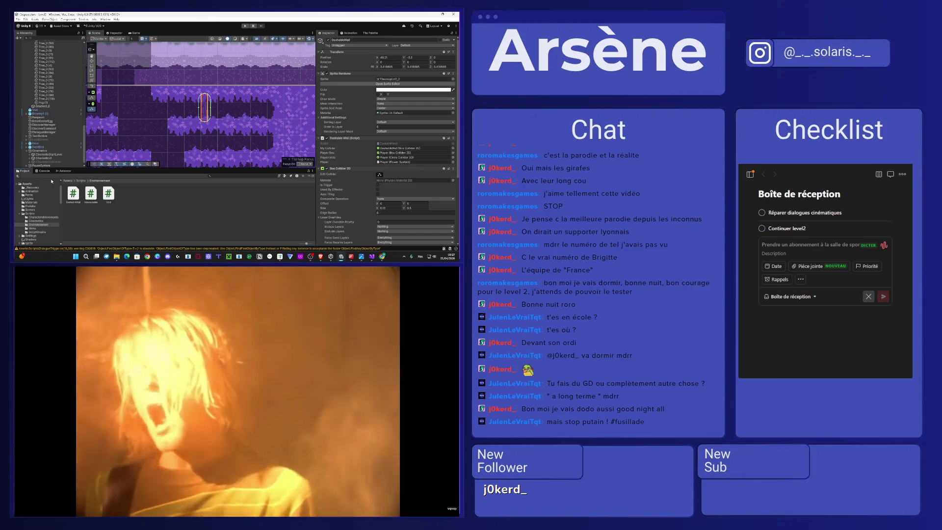
pyautogui.scroll(-3, 229, 122)
pyautogui.moveTo(229, 122); pyautogui.dragTo(240, 108)
pyautogui.scroll(-1, 51, 153)
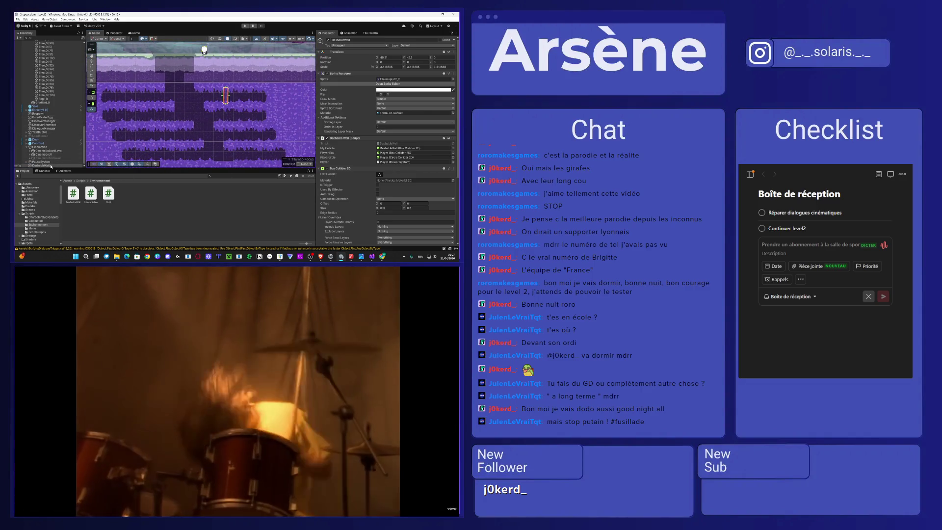
pyautogui.click(241, 137)
# Step: Open the Level 2 plan image, then return focus to the Unity level
pyautogui.scroll(-2, 240, 137)
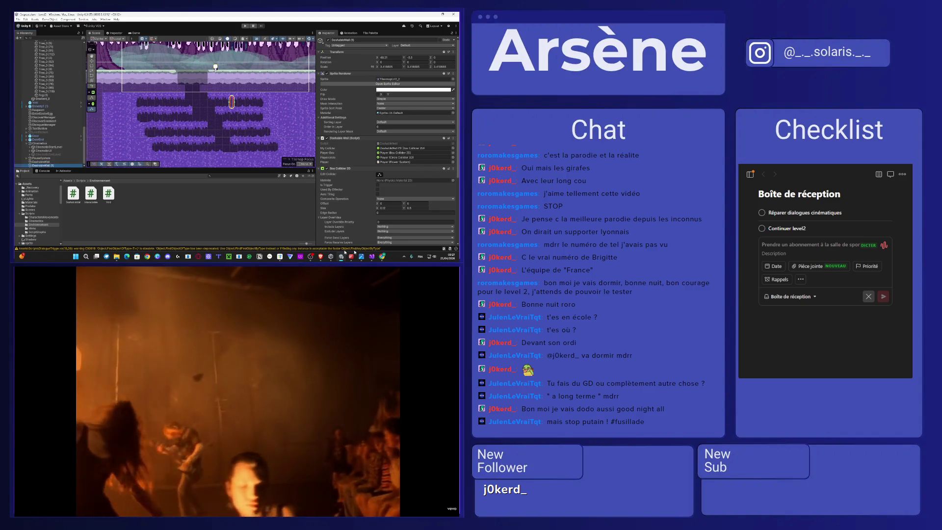
pyautogui.click(361, 256)
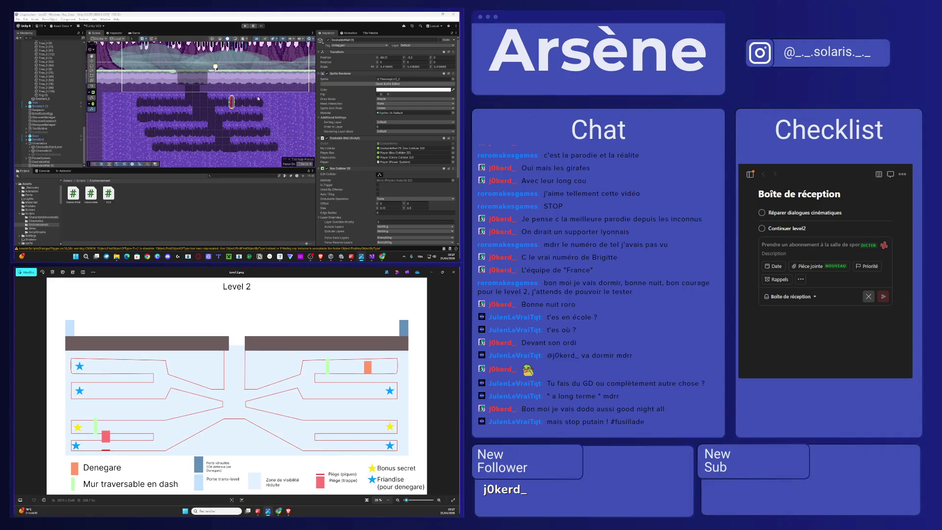
pyautogui.click(238, 137)
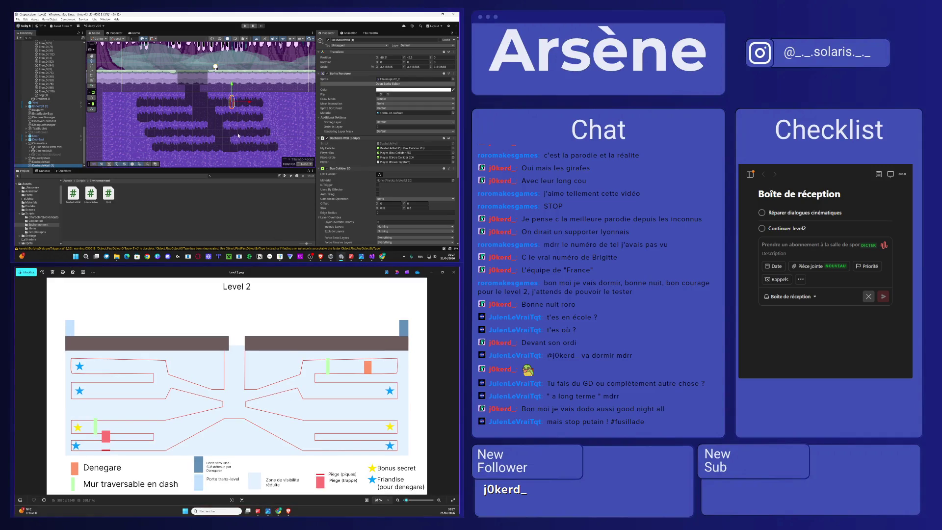